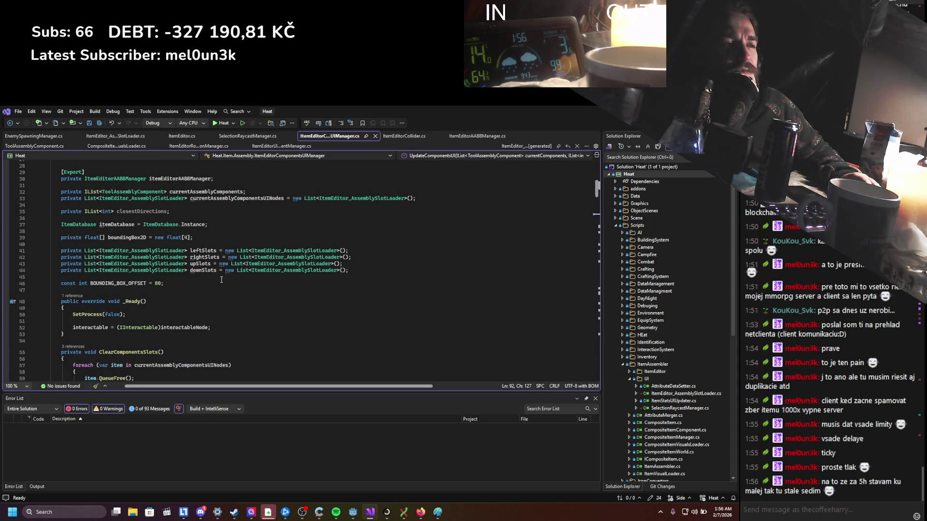
scroll(220, 280, down, 6)
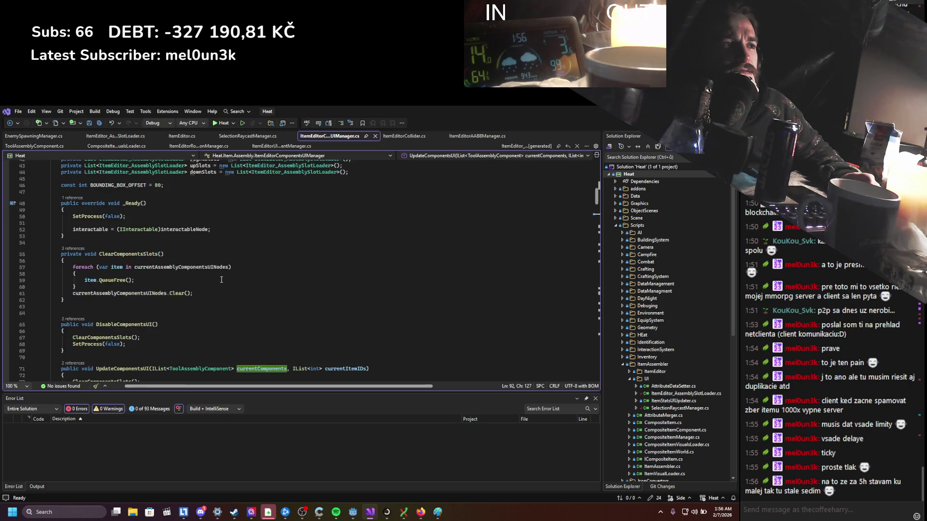
scroll(221, 280, down, 3)
scroll(221, 280, down, 1)
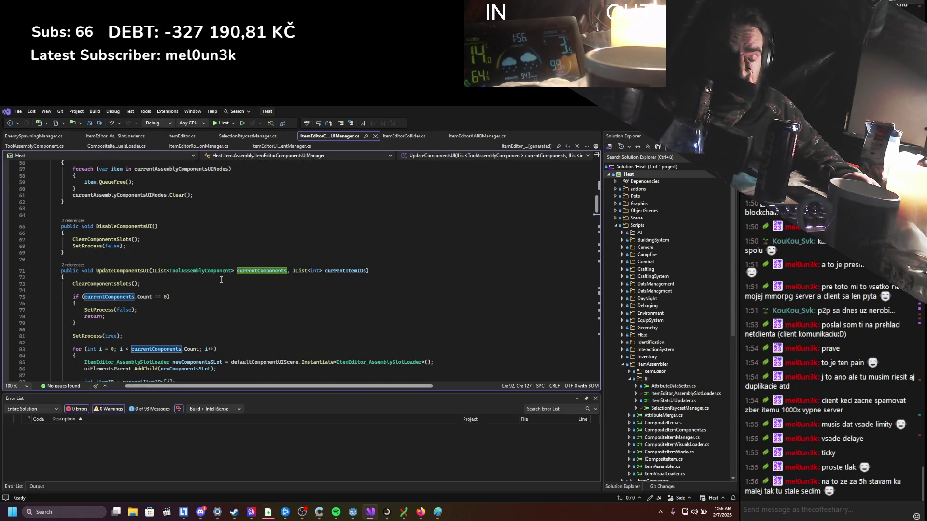
scroll(221, 279, up, 1)
scroll(222, 279, up, 2)
scroll(221, 279, up, 1)
scroll(221, 280, up, 1)
scroll(220, 280, up, 2)
scroll(222, 279, down, 4)
scroll(221, 279, down, 6)
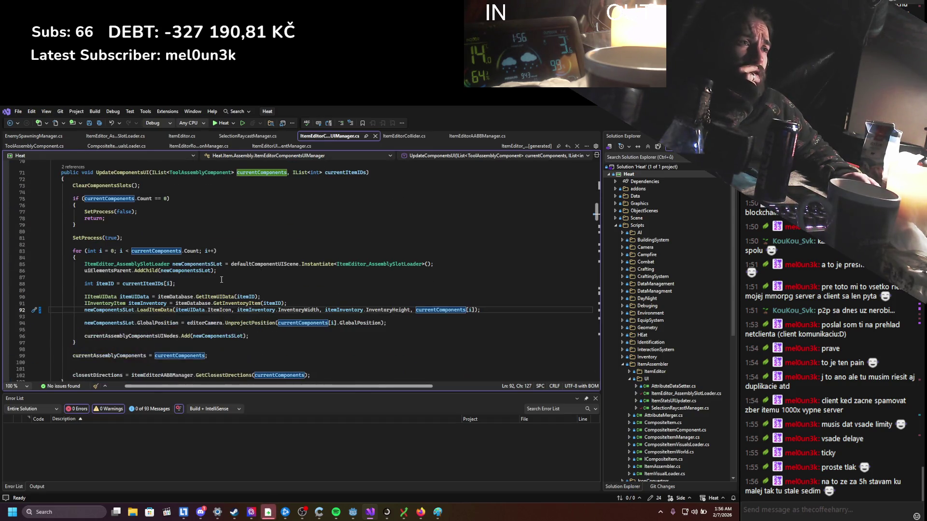
scroll(221, 280, down, 6)
scroll(222, 280, down, 2)
scroll(221, 280, down, 7)
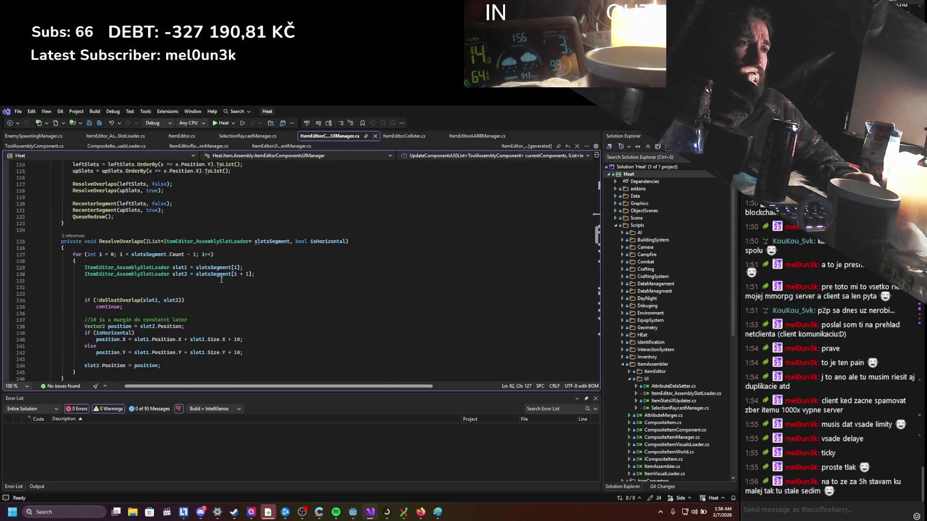
scroll(220, 280, down, 4)
scroll(221, 280, down, 4)
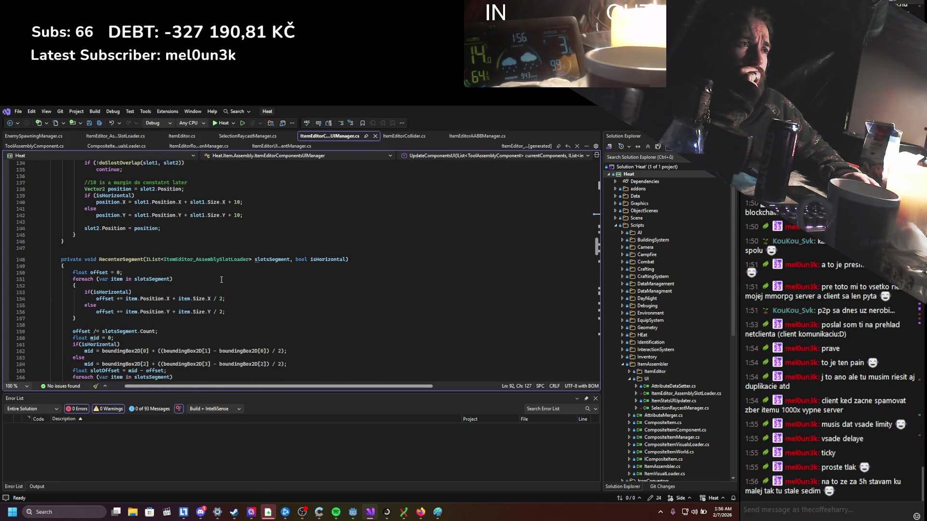
scroll(221, 280, down, 3)
scroll(221, 280, down, 5)
scroll(221, 280, down, 4)
scroll(221, 280, down, 4)
scroll(221, 280, down, 4)
scroll(221, 280, down, 5)
scroll(221, 280, up, 8)
scroll(222, 280, up, 8)
scroll(220, 280, up, 8)
scroll(217, 280, up, 8)
scroll(217, 279, up, 5)
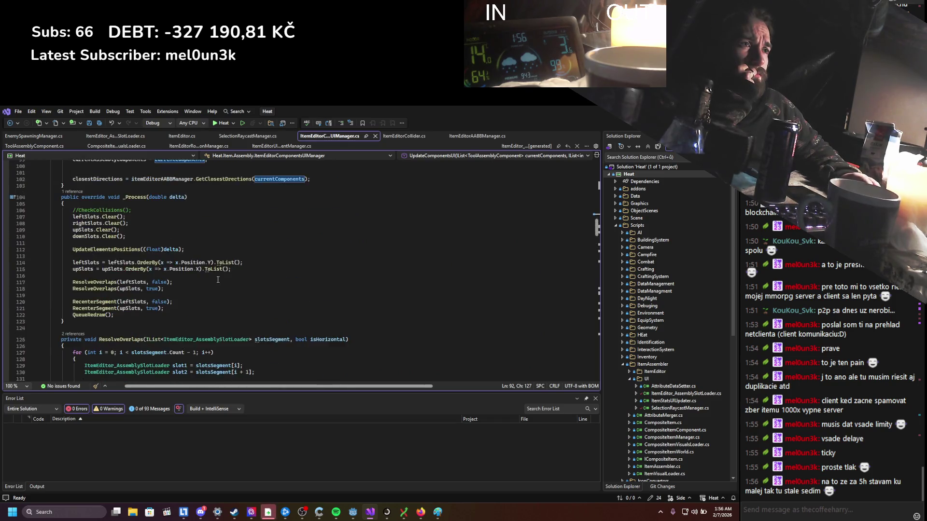
scroll(217, 279, up, 5)
scroll(217, 280, up, 3)
scroll(217, 280, up, 1)
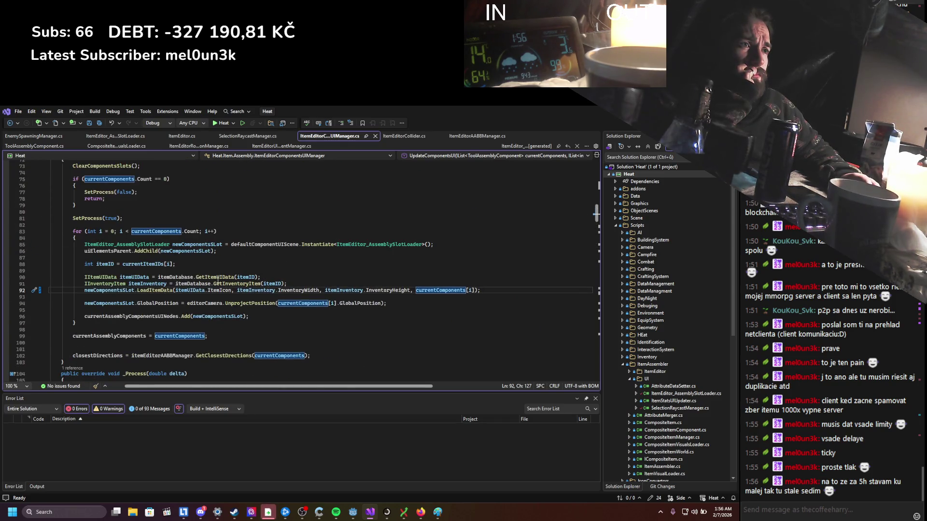
scroll(217, 278, up, 3)
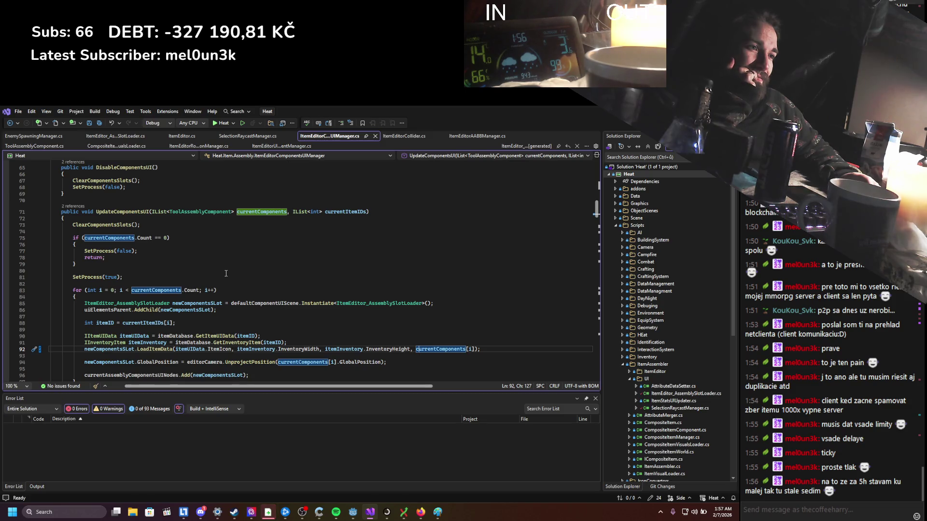
scroll(227, 272, down, 1)
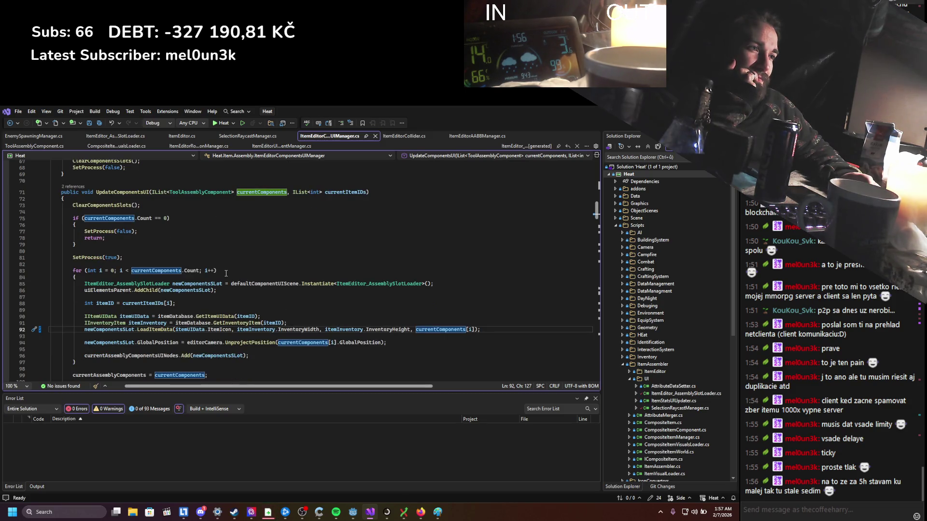
scroll(226, 273, down, 1)
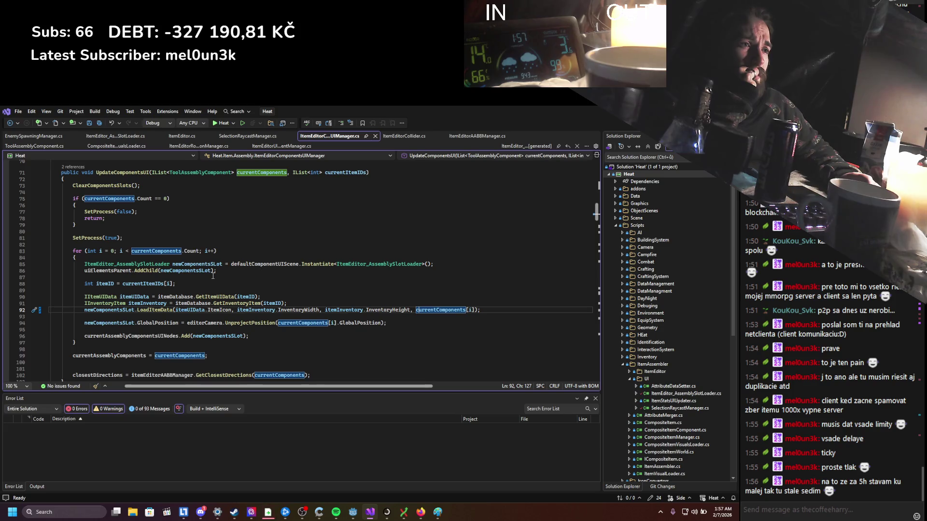
scroll(213, 274, up, 2)
scroll(188, 268, up, 1)
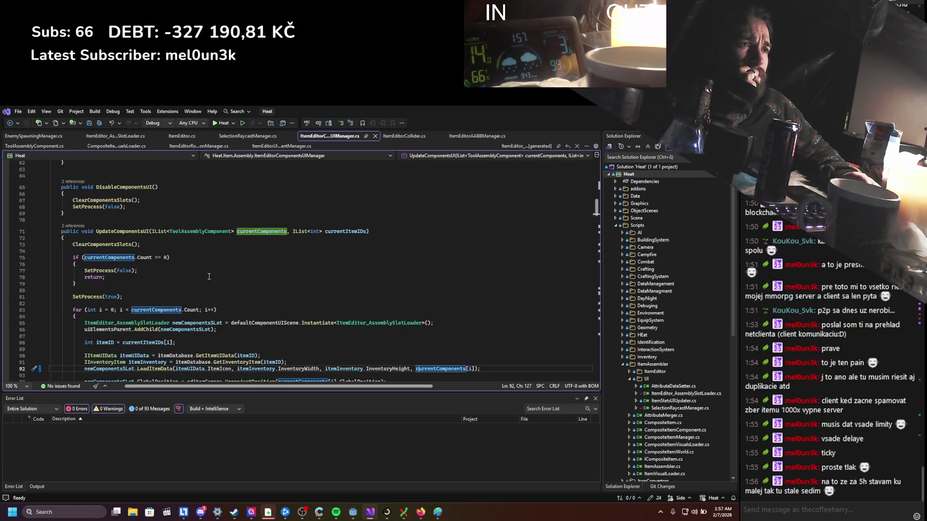
Add blank lines after the ClearComponentsSlots() call to make room for new code
click(166, 251)
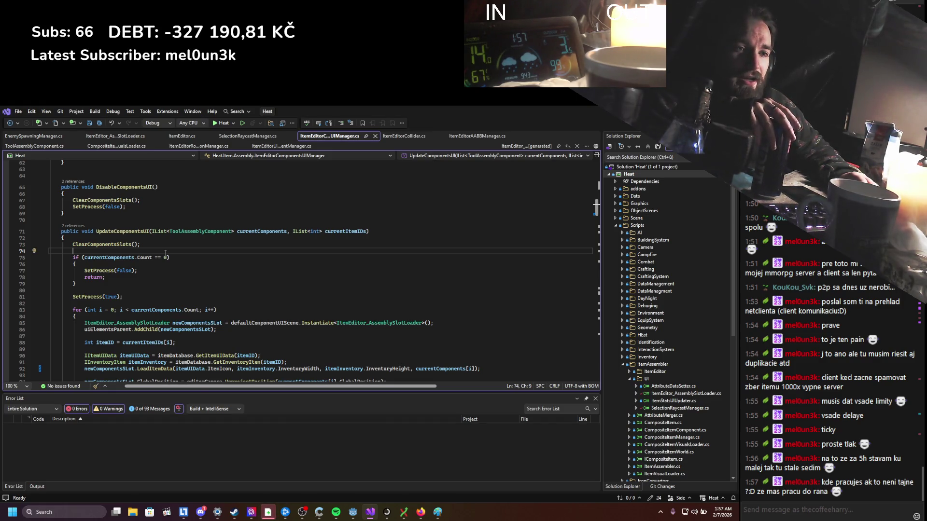
key(Return)
key(Return)
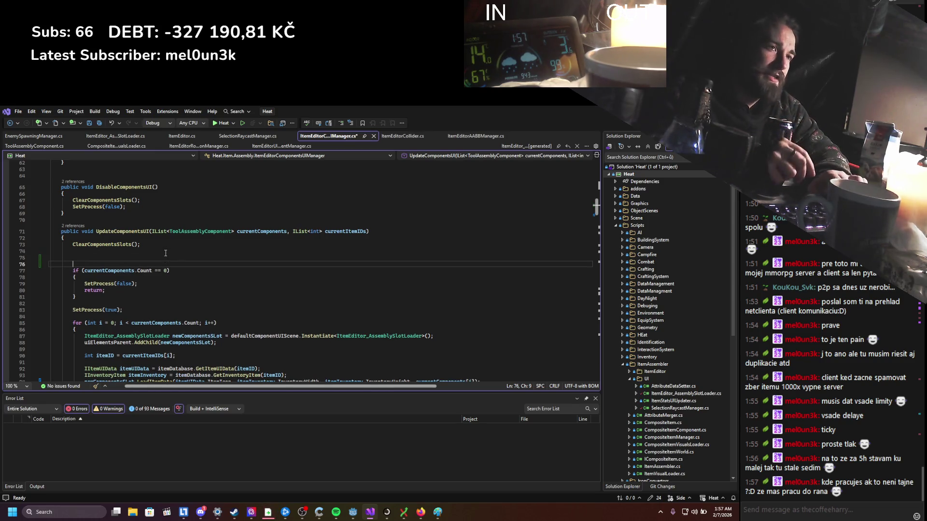
key(Return)
key(Return)
key(Return)
key(Up)
key(Up)
key(Up)
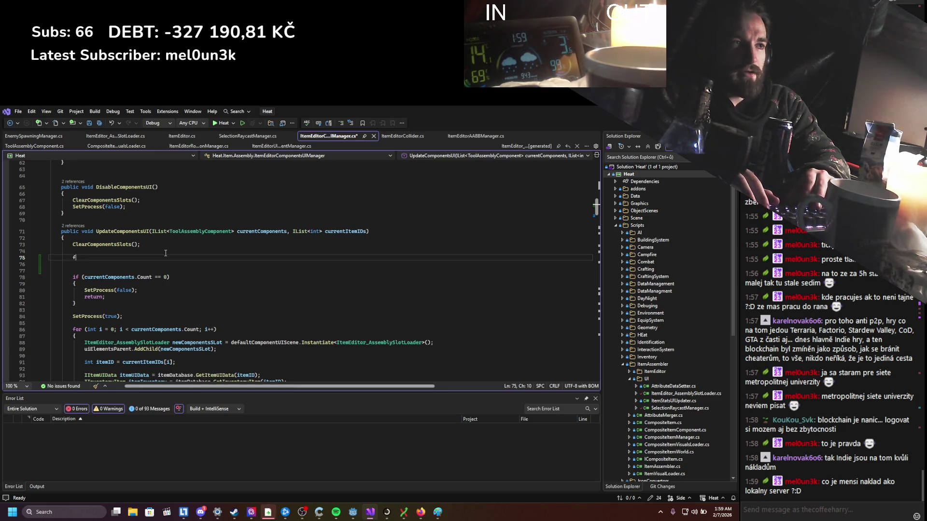
text(for)
Insert the foreach snippet looping over currentComponents and save the script
key(Down)
key(Tab)
key(Tab)
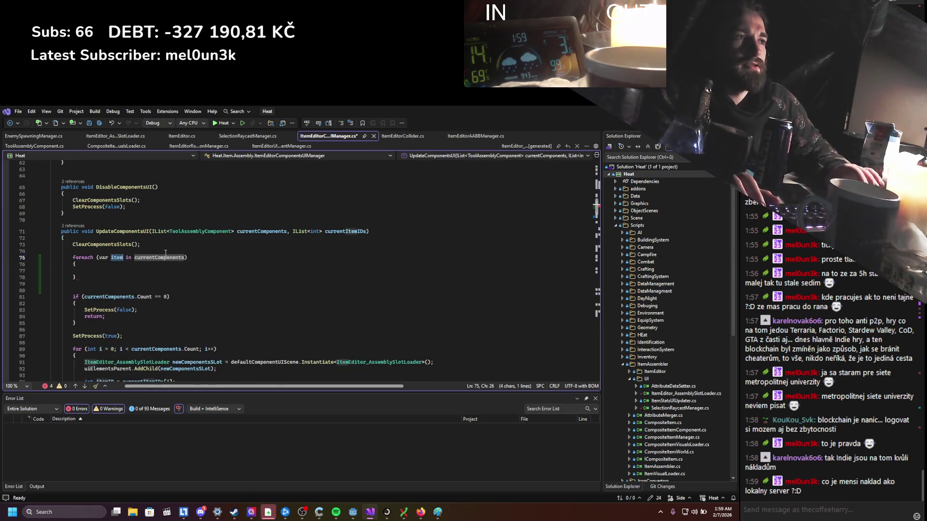
key(ctrl+s)
key(Return)
text(GD)
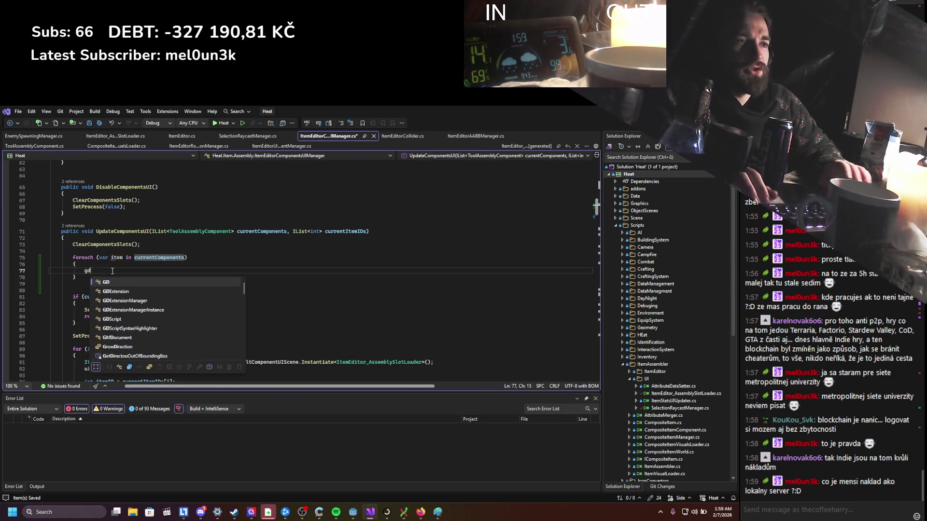
text(.pr();)
double_click(116, 257)
Write GD.Print(item); in the loop body and position the cursor around the loop
click(113, 270)
text(item);)
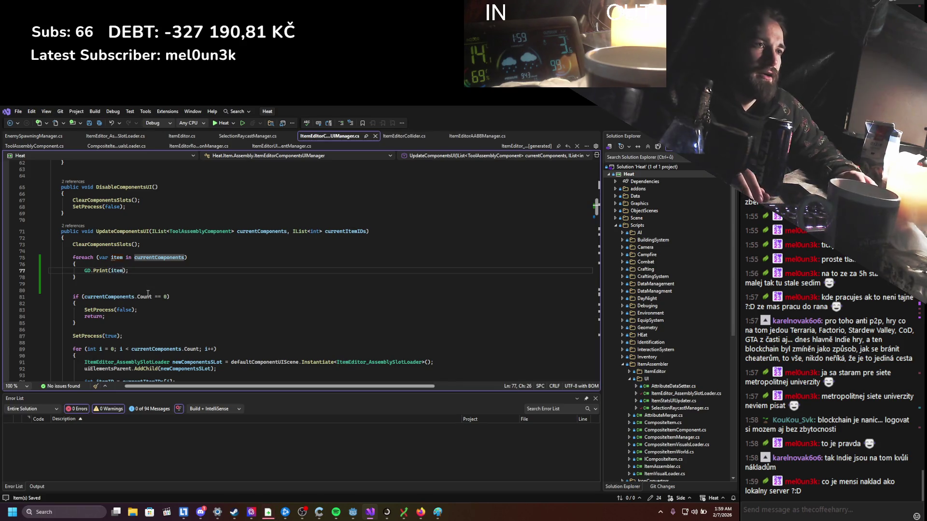
click(127, 290)
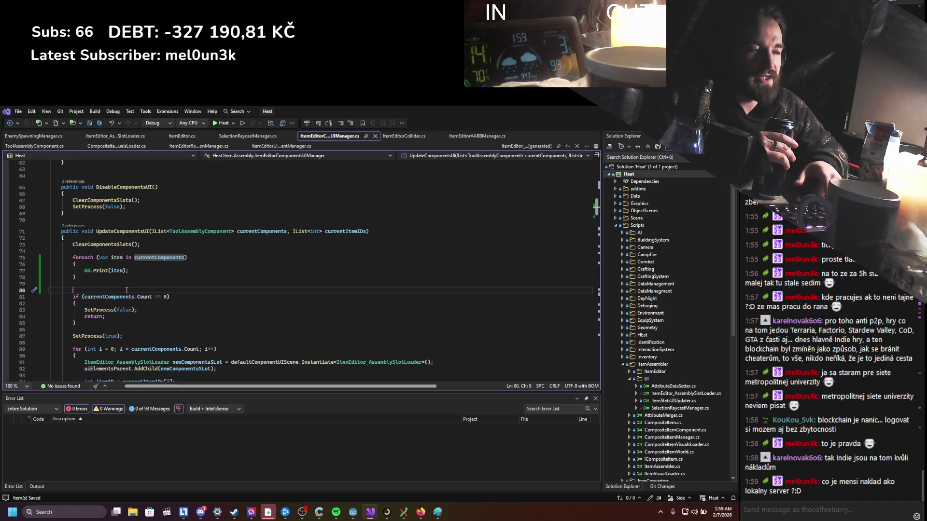
key(Up)
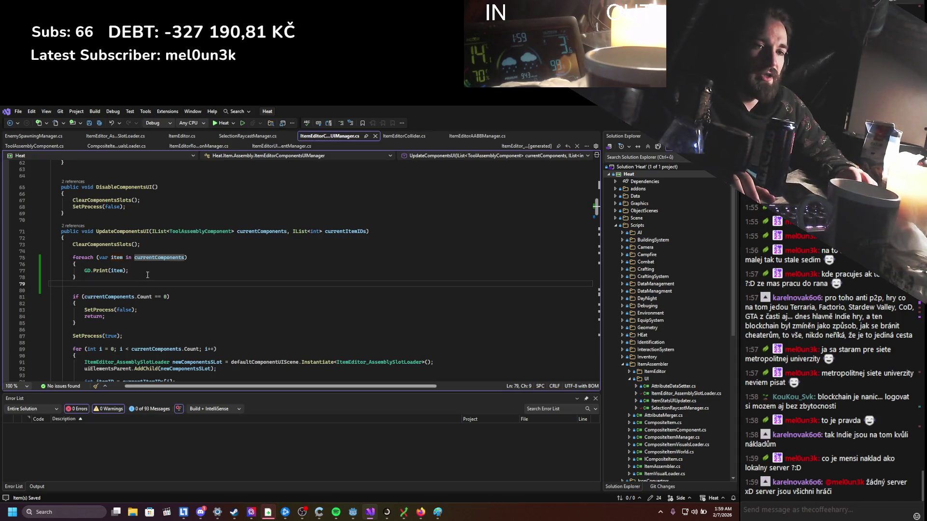
click(160, 265)
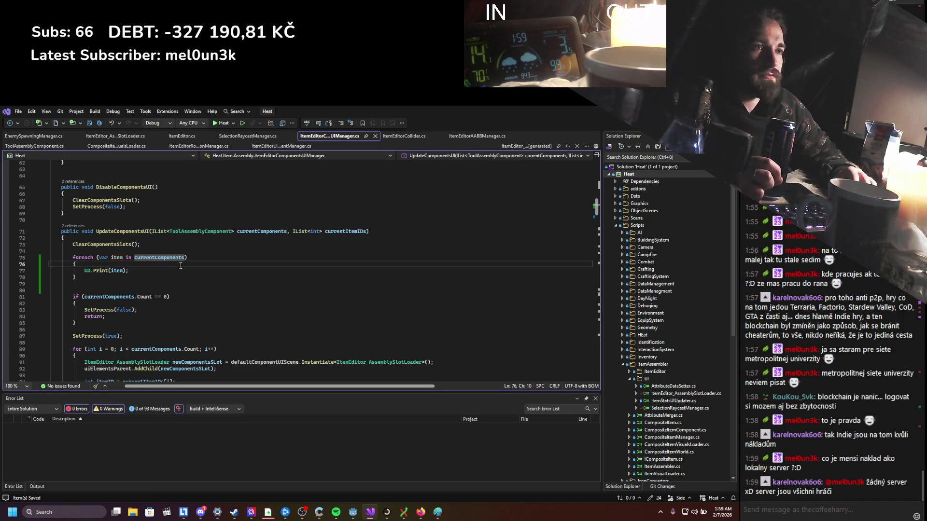
scroll(182, 265, up, 1)
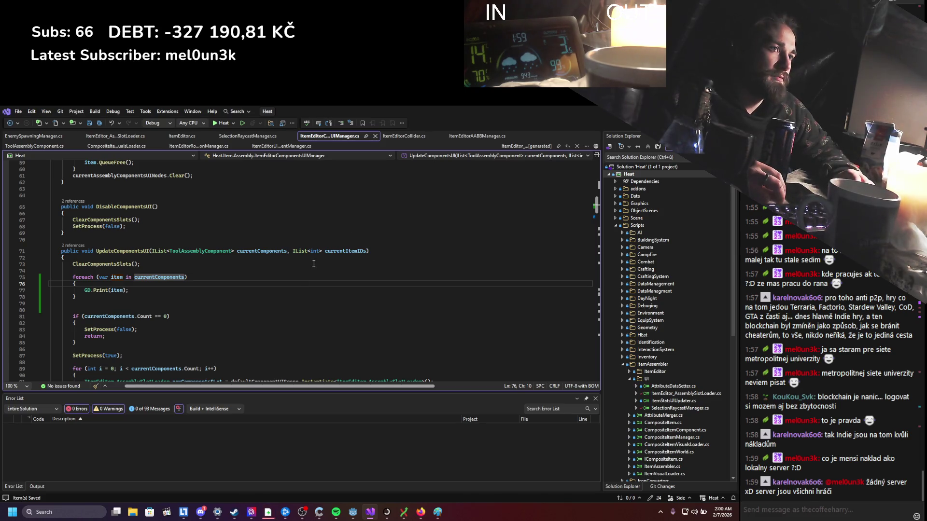
Leave the print statement as is and switch over to the Godot editor
click(133, 292)
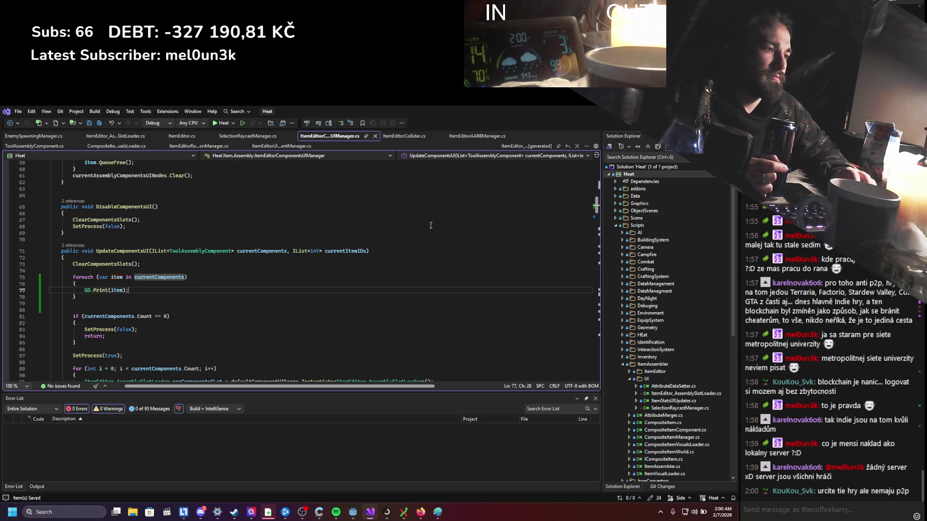
key(alt+Tab)
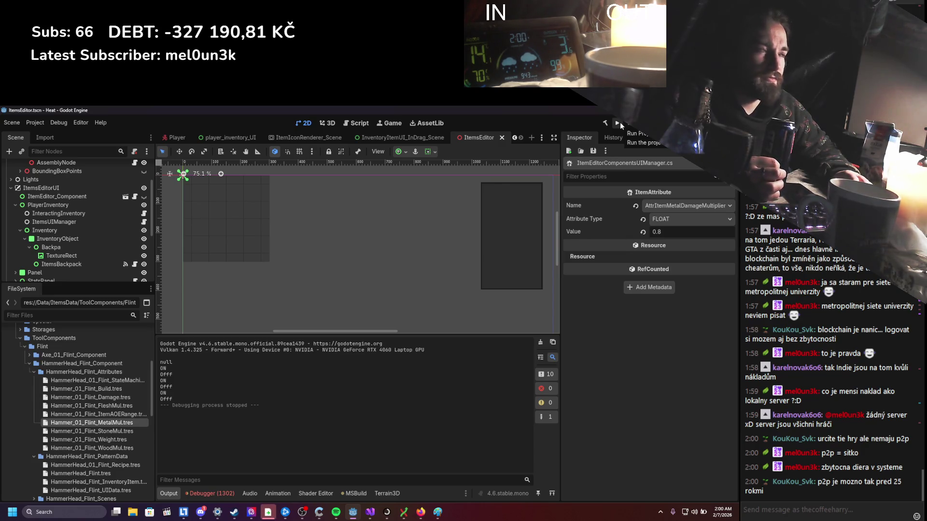
Run the Heat game, open the inventory and bring up the log item's options
click(620, 123)
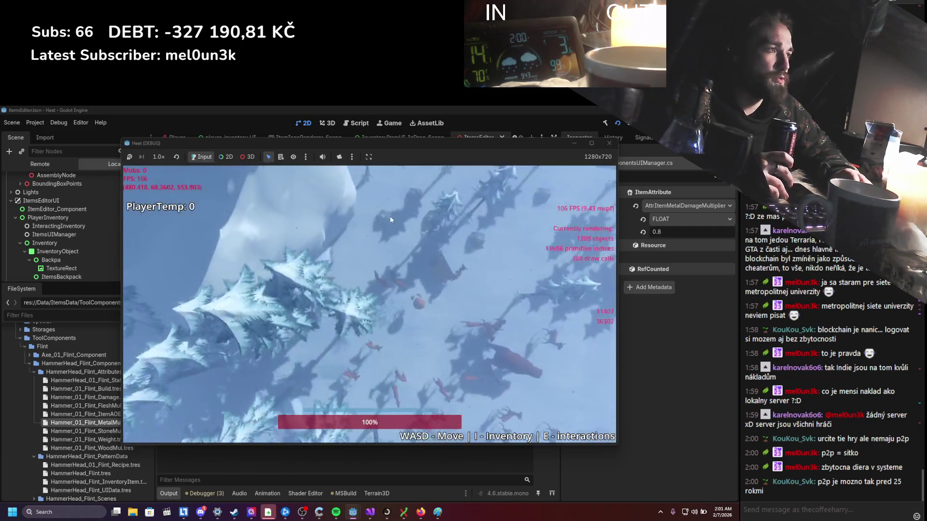
key(i)
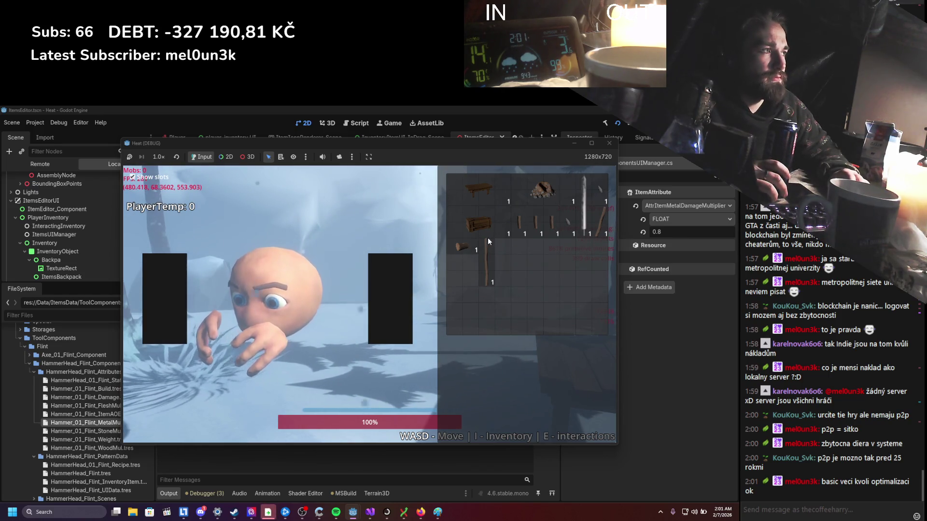
right_click(462, 249)
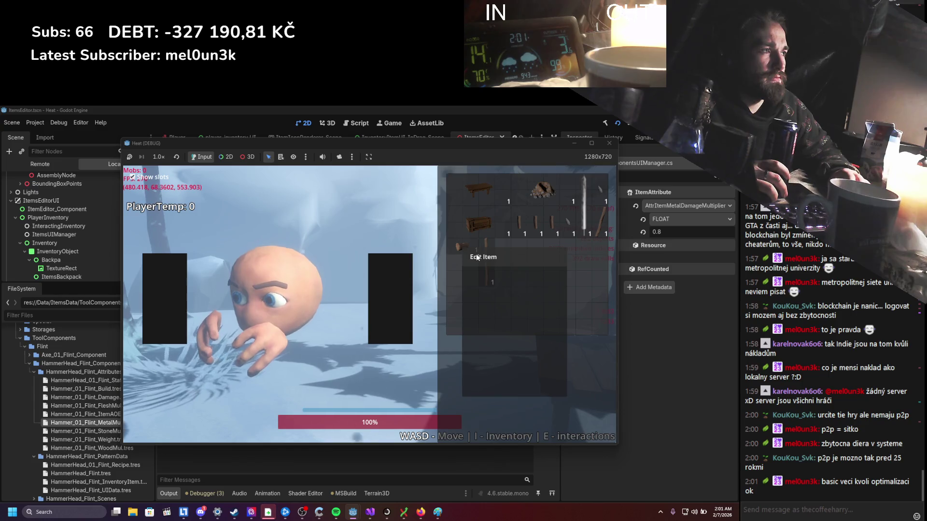
View the log item in the item editor, stop the game and return to Visual Studio
click(478, 257)
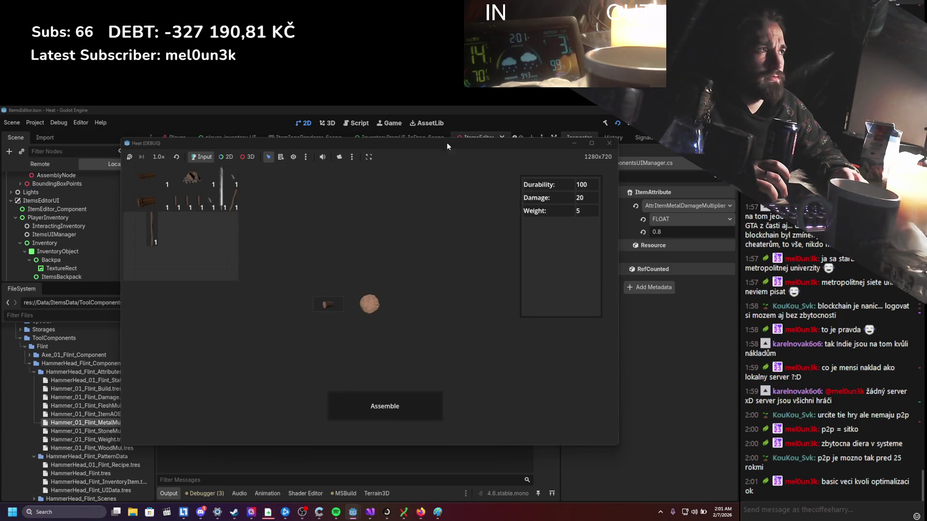
drag(460, 147, 562, 151)
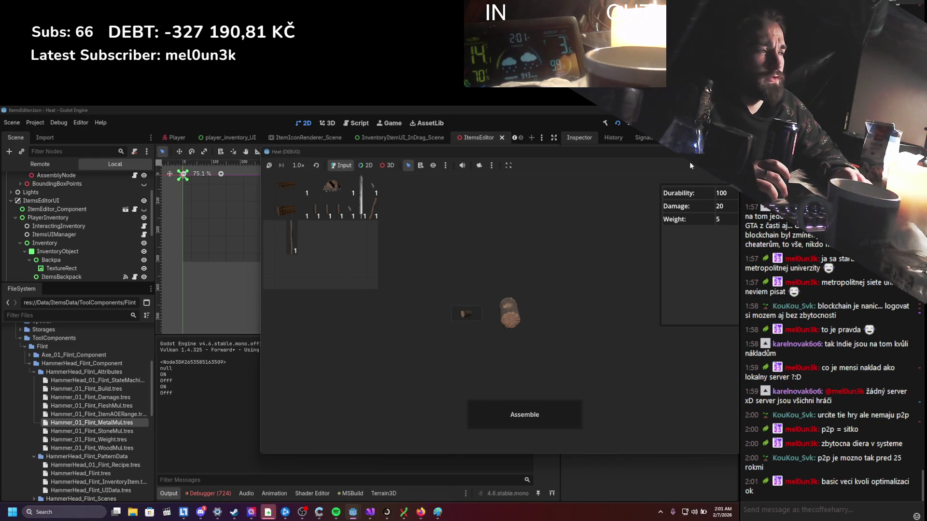
key(F8)
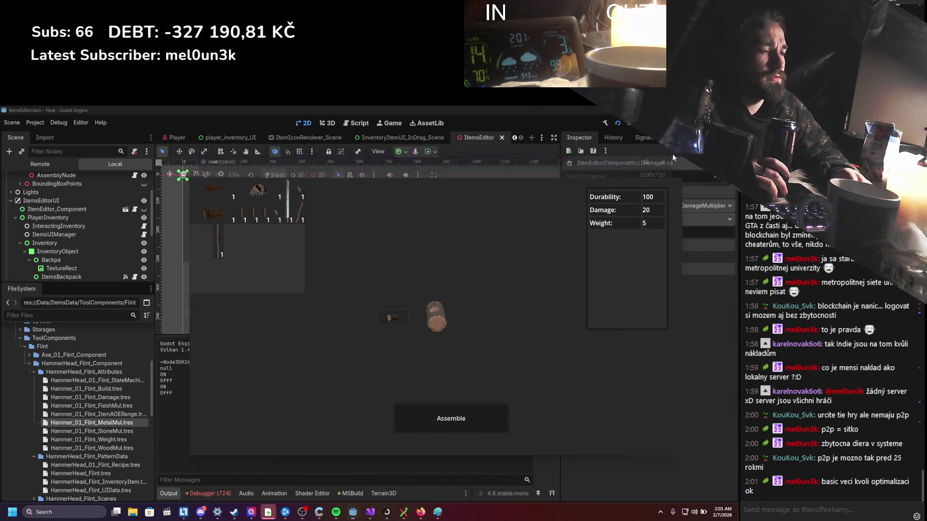
click(370, 512)
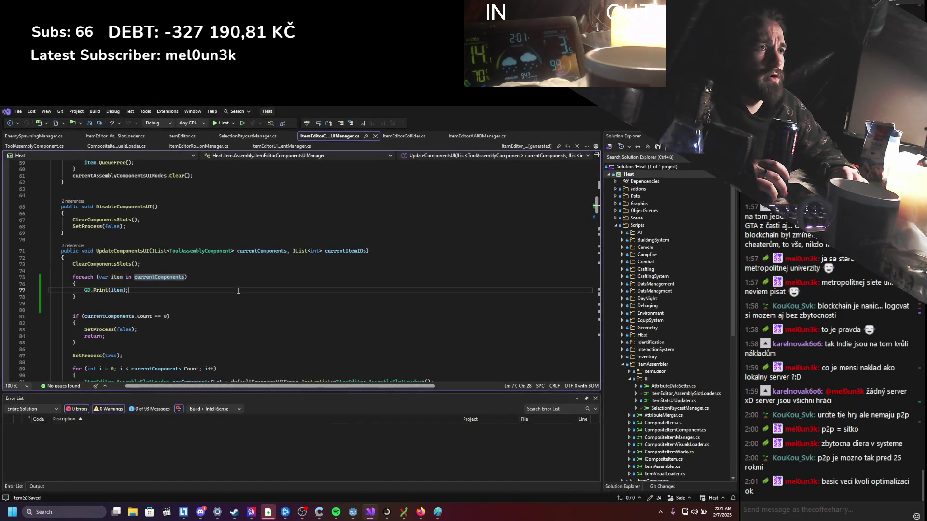
Find all references to UpdateComponentsUI and jump to the first call in ItemEditor.cs
click(269, 253)
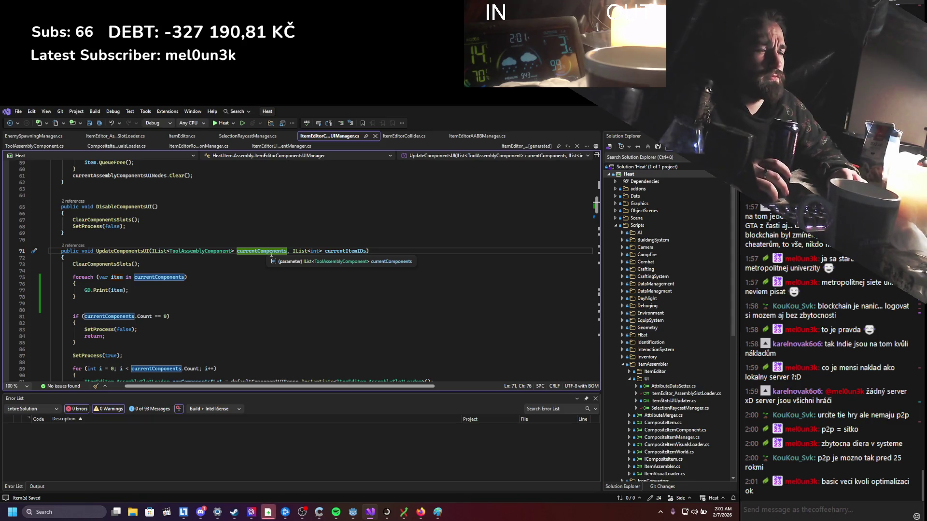
scroll(270, 271, down, 3)
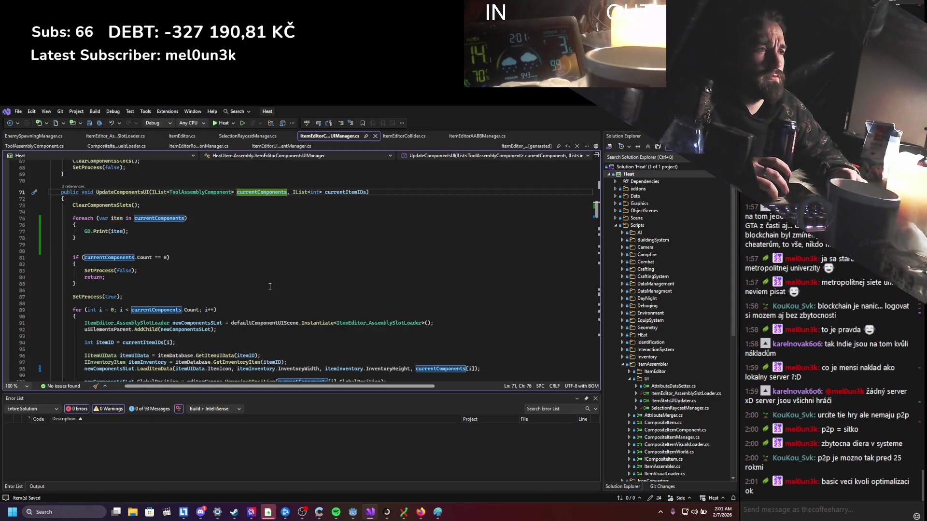
scroll(269, 285, down, 2)
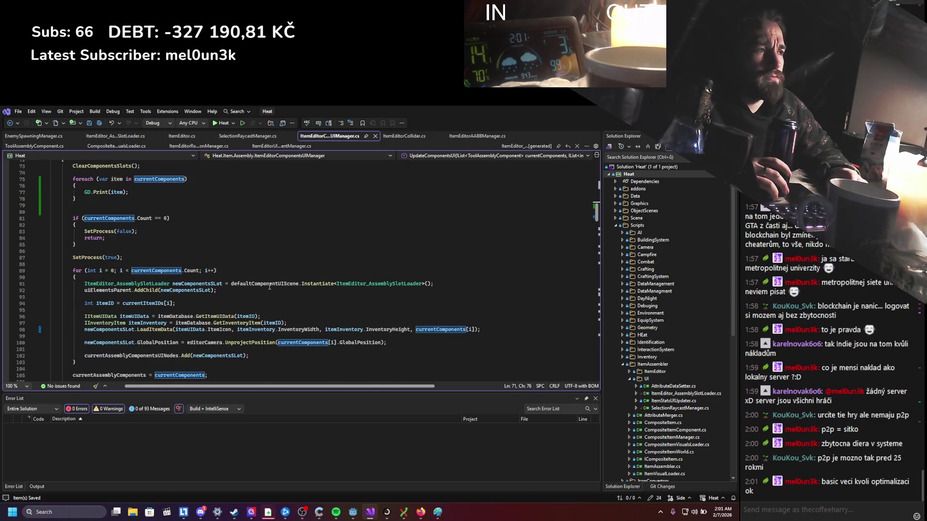
scroll(269, 288, up, 2)
scroll(268, 283, up, 2)
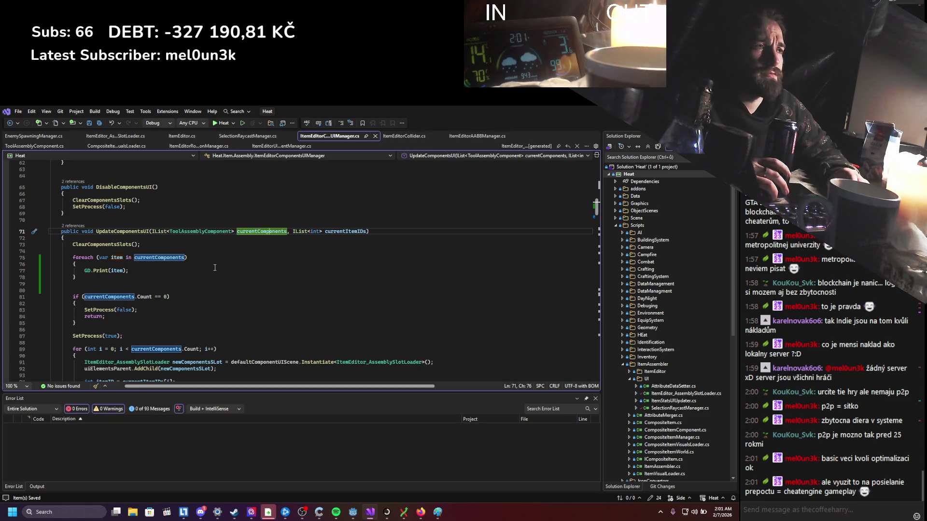
right_click(136, 234)
click(166, 306)
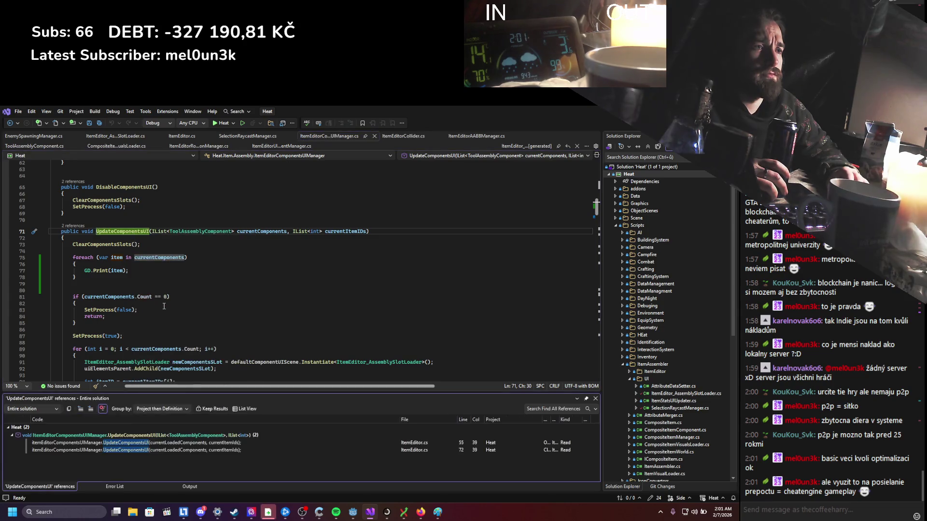
click(105, 445)
double_click(106, 446)
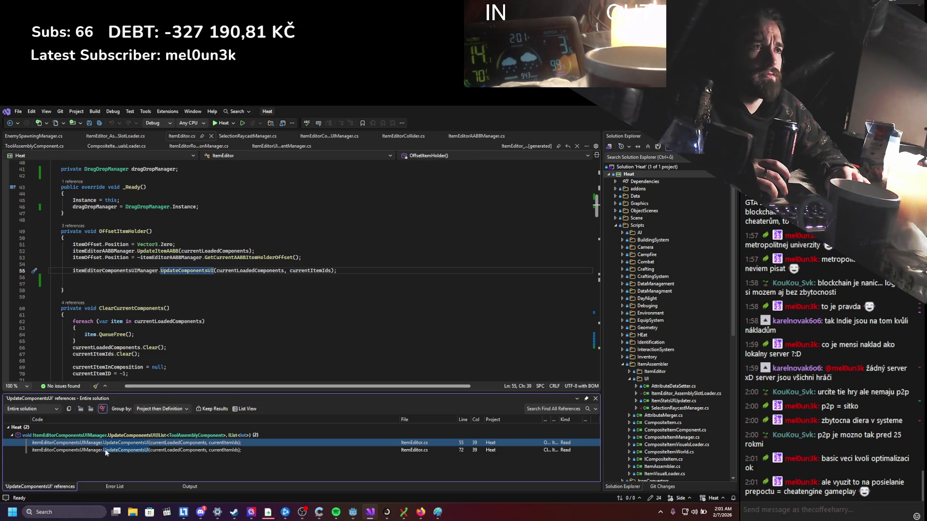
mouse_move(136, 450)
click(330, 135)
scroll(191, 298, down, 3)
key(ctrl+s)
scroll(190, 297, down, 1)
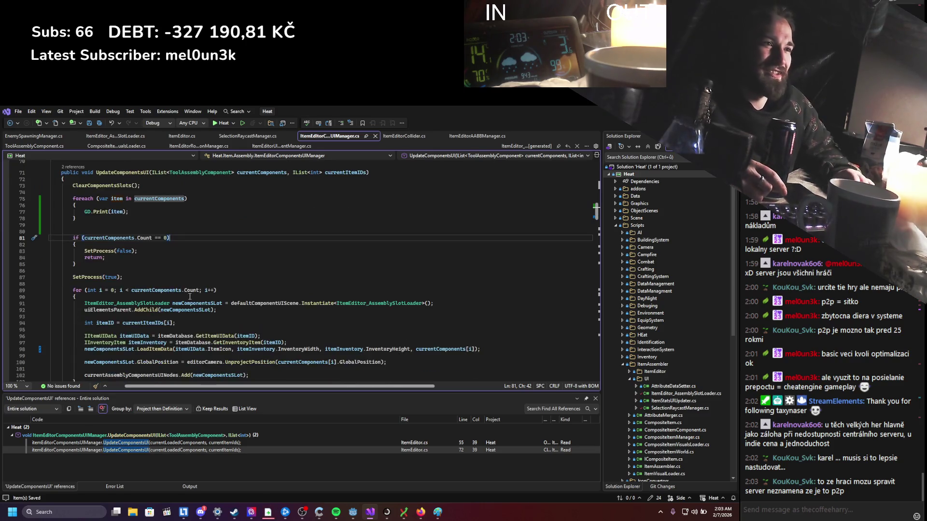
scroll(190, 297, down, 1)
scroll(190, 298, down, 1)
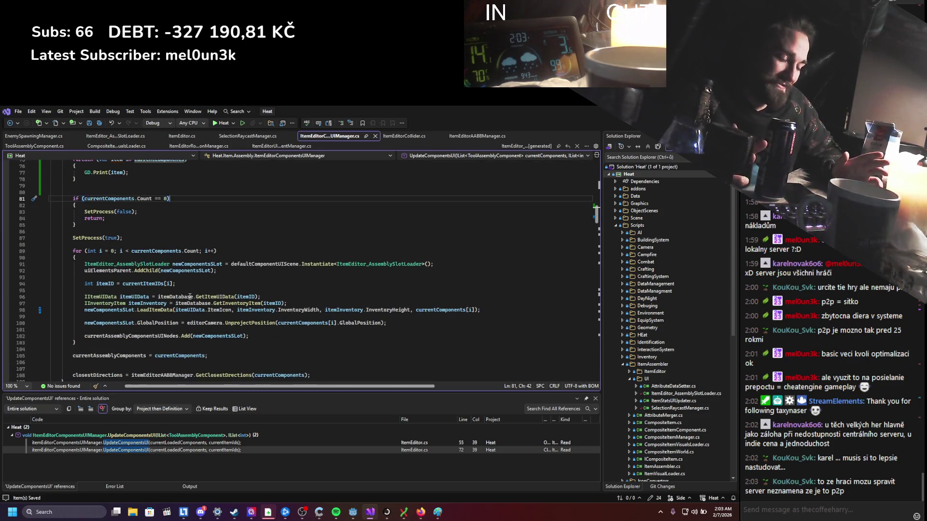
scroll(180, 306, down, 1)
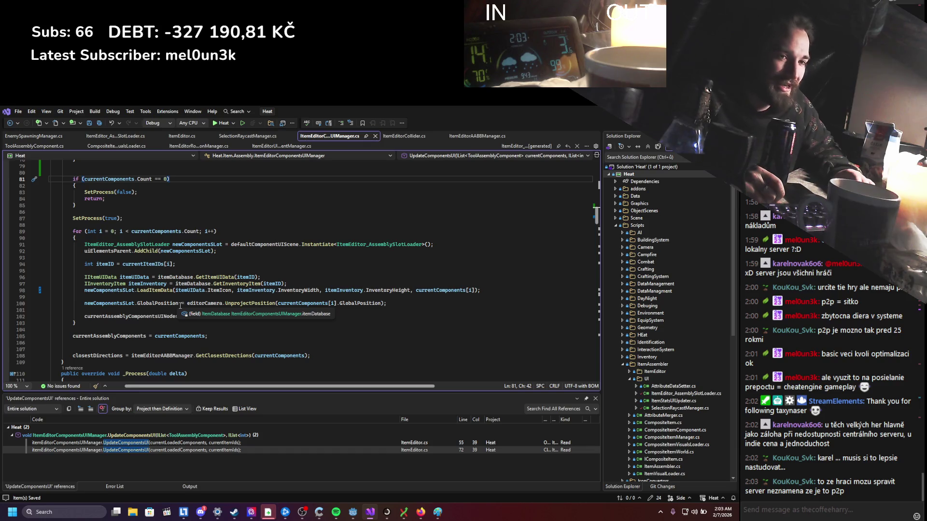
scroll(180, 307, down, 1)
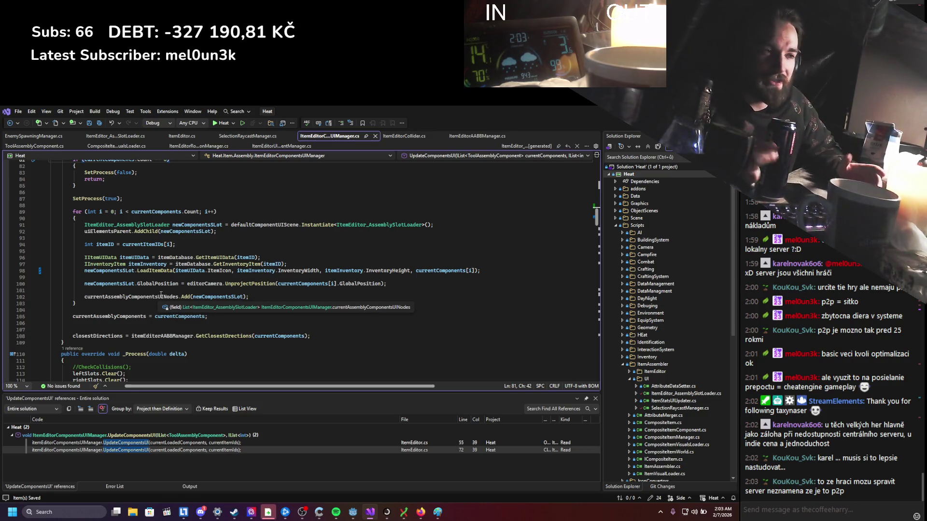
scroll(148, 301, down, 3)
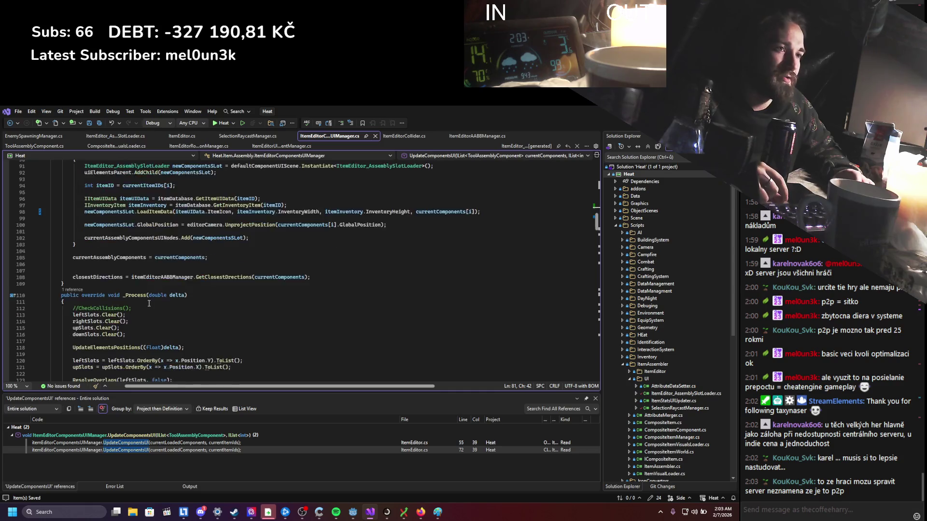
scroll(150, 303, up, 4)
scroll(159, 309, up, 3)
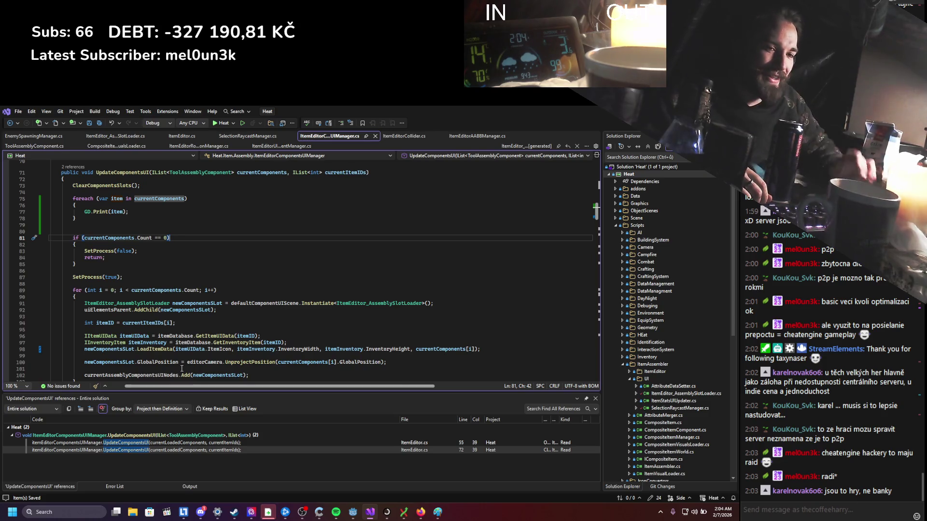
mouse_move(168, 362)
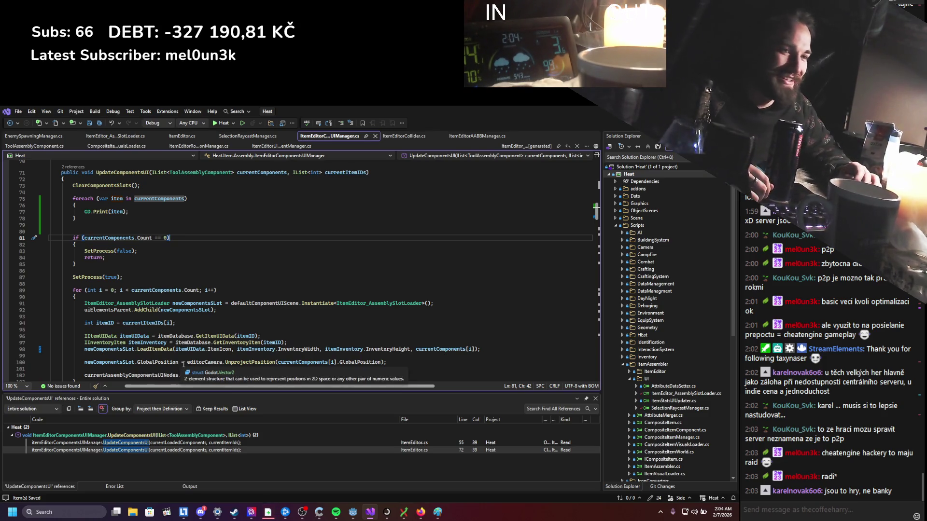
scroll(240, 295, down, 1)
scroll(240, 296, down, 1)
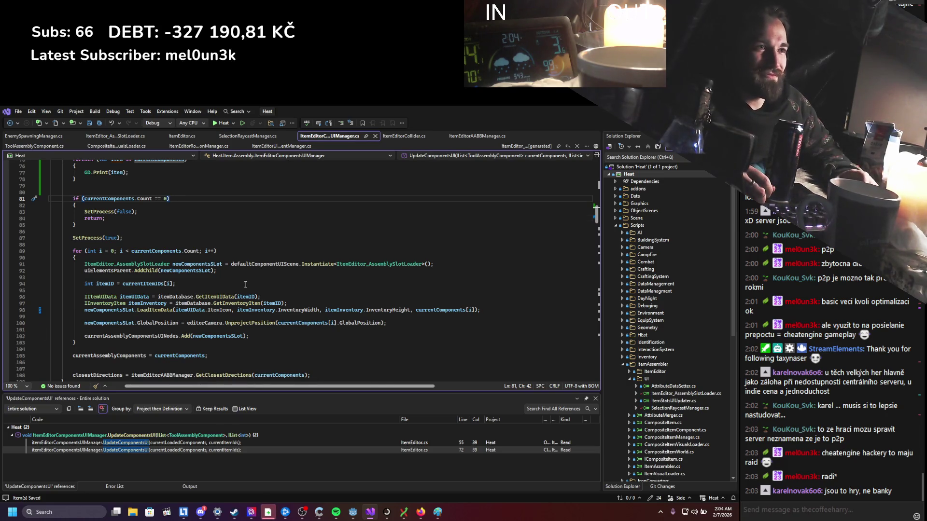
scroll(244, 284, up, 4)
scroll(245, 283, up, 1)
scroll(245, 284, down, 3)
scroll(245, 284, down, 2)
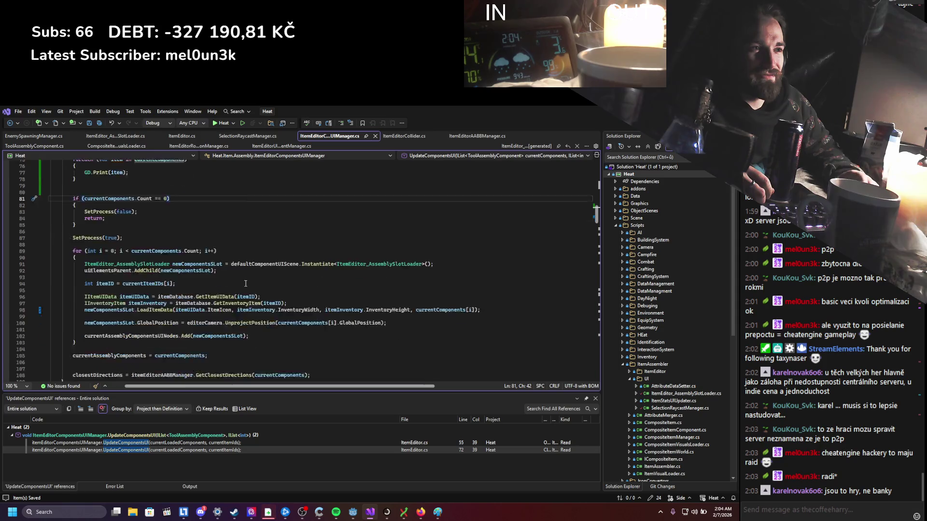
scroll(244, 284, down, 2)
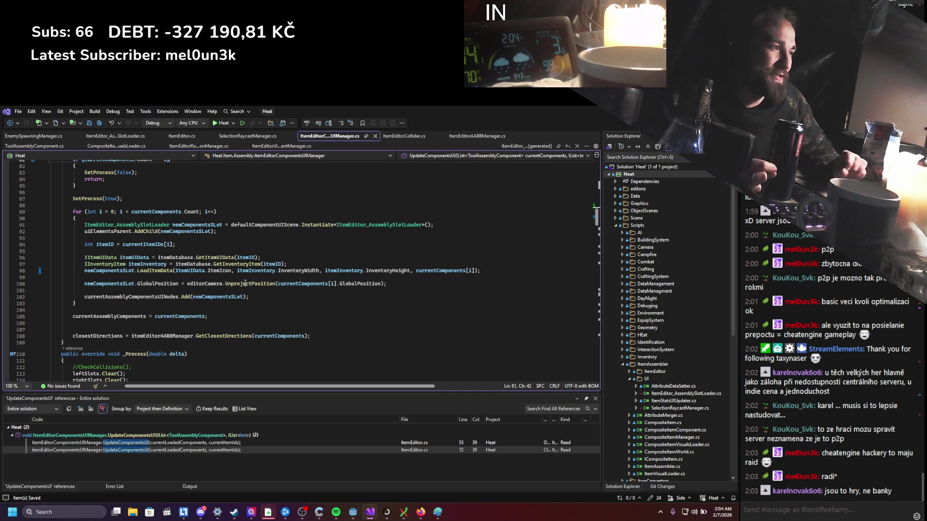
scroll(245, 283, down, 2)
scroll(234, 280, down, 4)
scroll(234, 280, down, 3)
scroll(235, 281, down, 1)
scroll(237, 283, up, 4)
scroll(240, 285, up, 2)
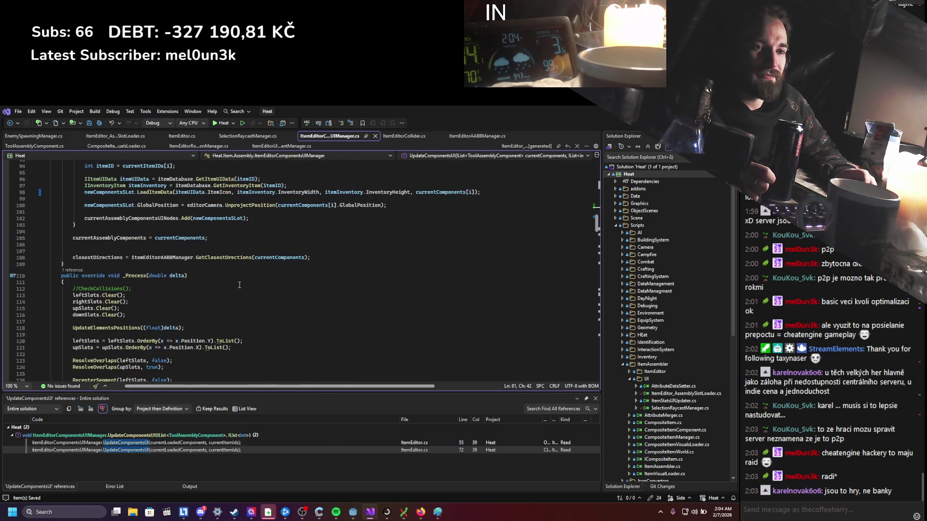
scroll(239, 285, up, 3)
scroll(239, 285, up, 3)
scroll(239, 286, up, 3)
scroll(239, 288, up, 3)
scroll(239, 287, up, 1)
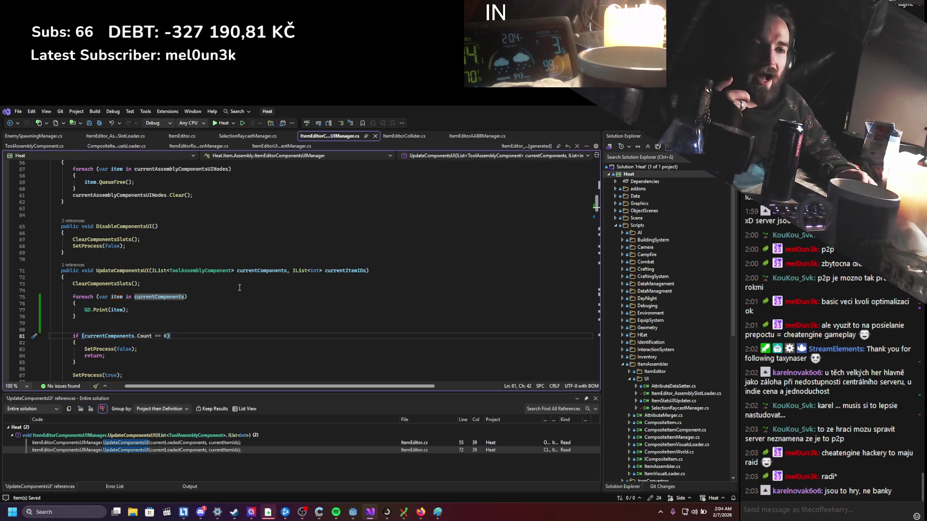
scroll(239, 288, up, 3)
scroll(239, 288, down, 2)
scroll(239, 288, down, 1)
scroll(239, 287, down, 2)
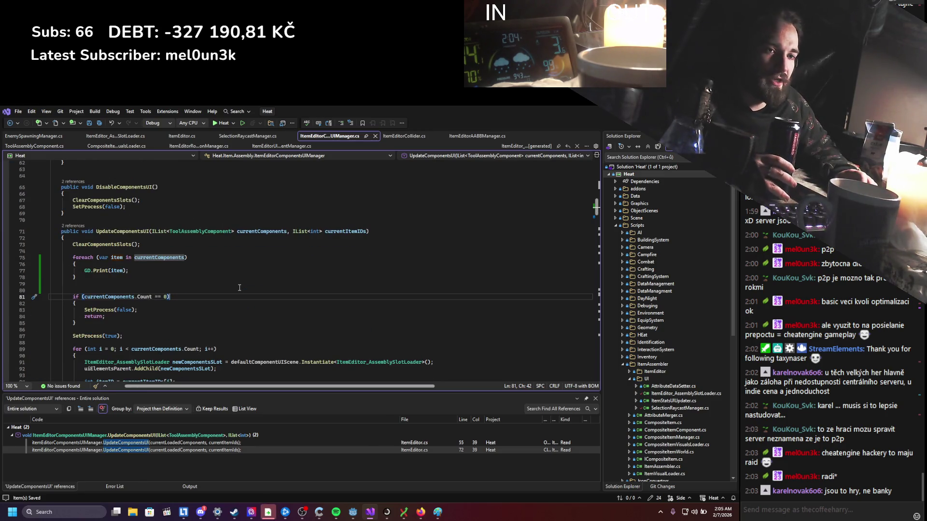
scroll(240, 288, down, 1)
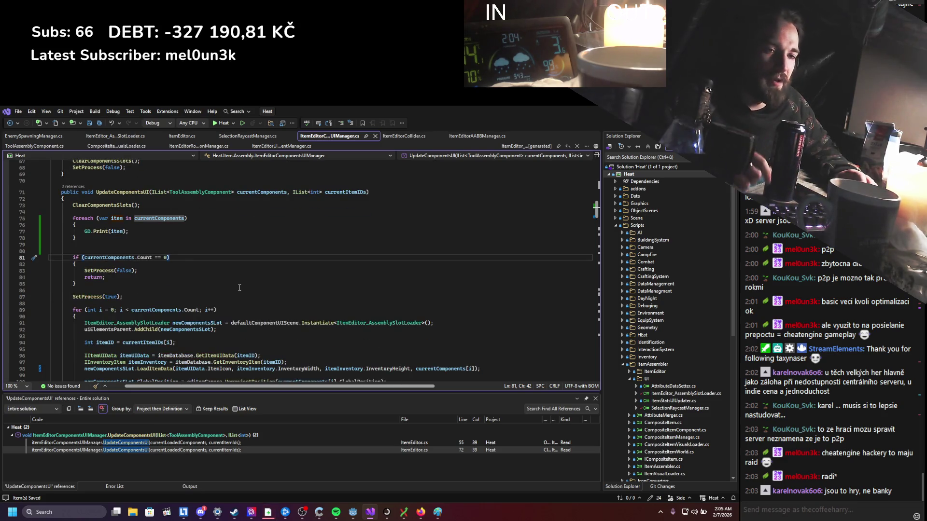
scroll(239, 287, down, 3)
scroll(239, 288, down, 3)
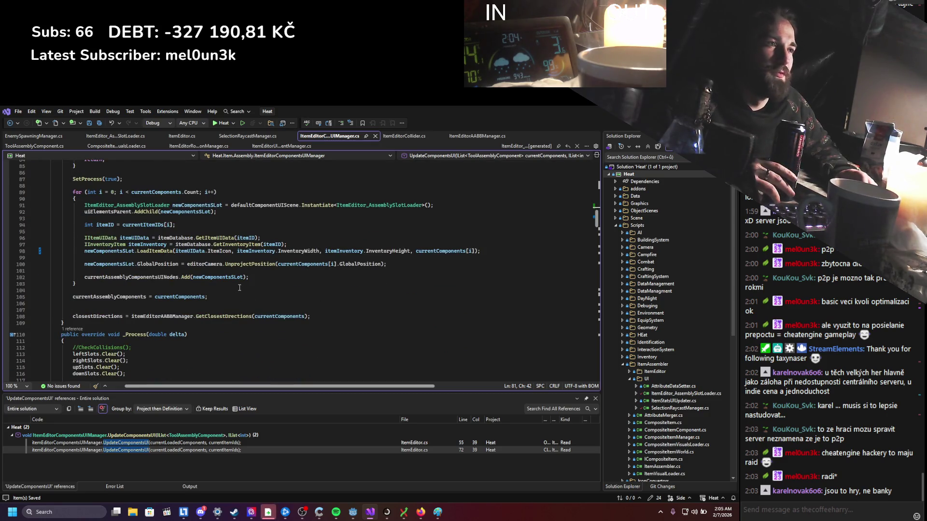
scroll(239, 287, up, 3)
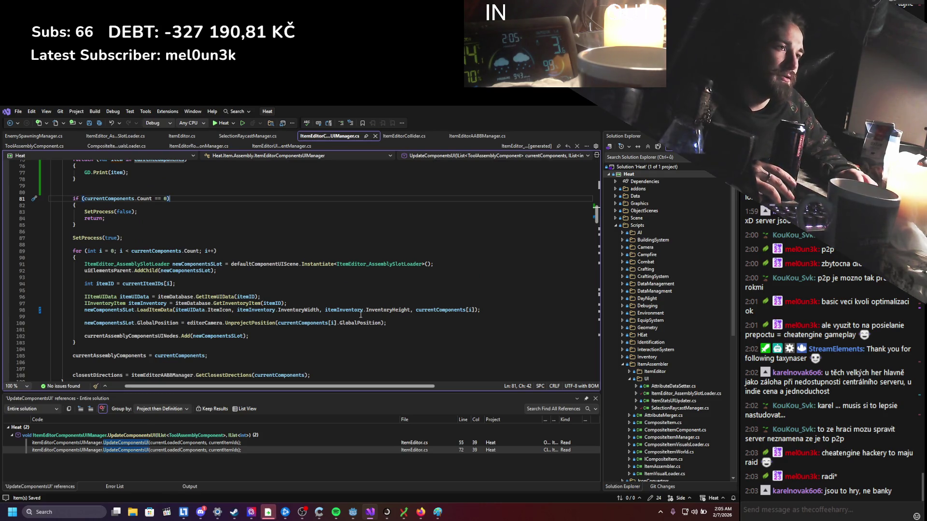
click(423, 311)
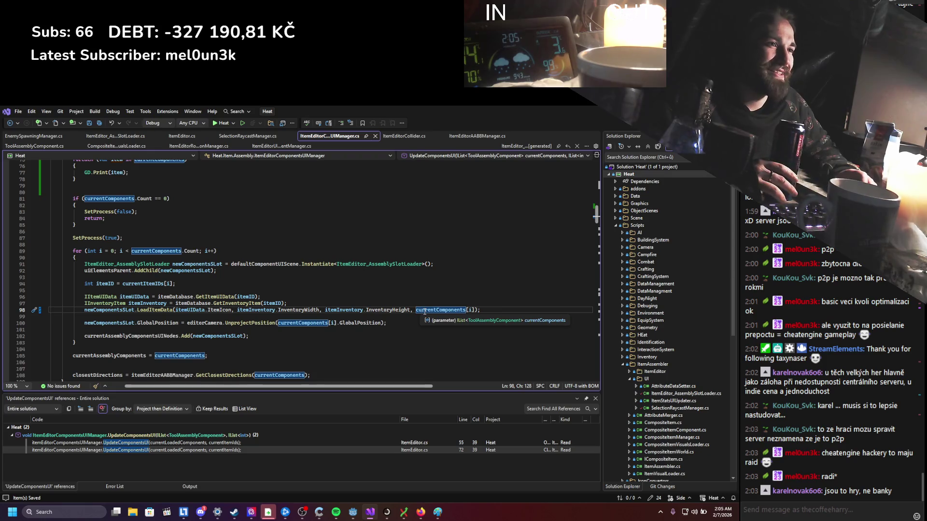
scroll(297, 253, up, 5)
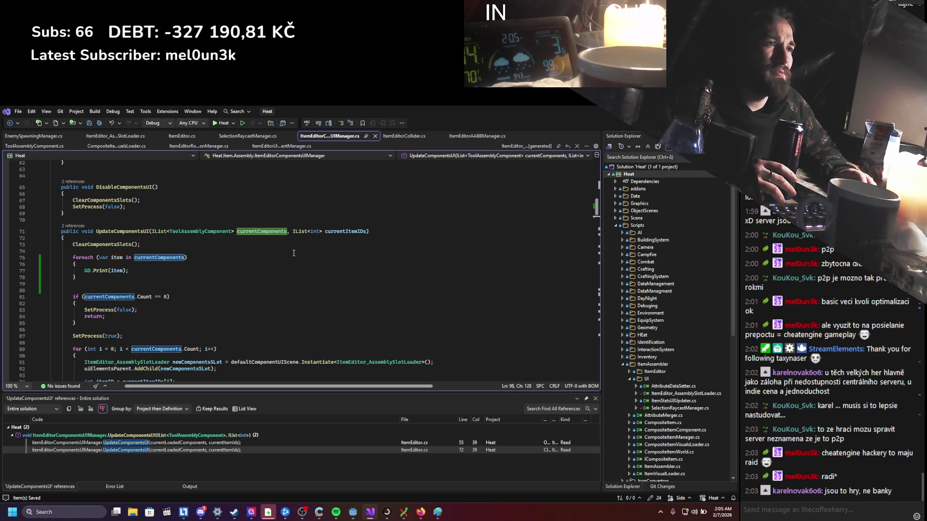
In ItemEditor.cs add a CLEAR debug print above the UpdateComponentsUI call and duplicate it
click(182, 136)
click(308, 290)
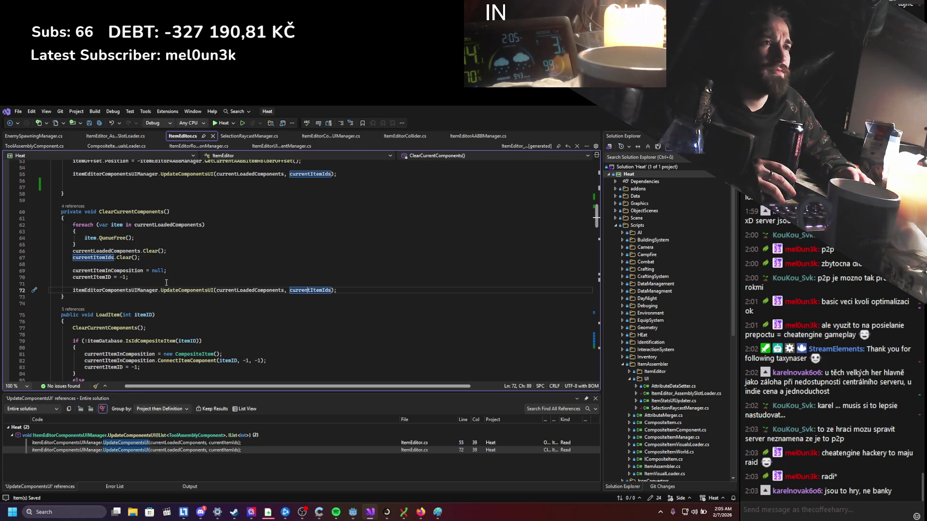
scroll(166, 283, up, 2)
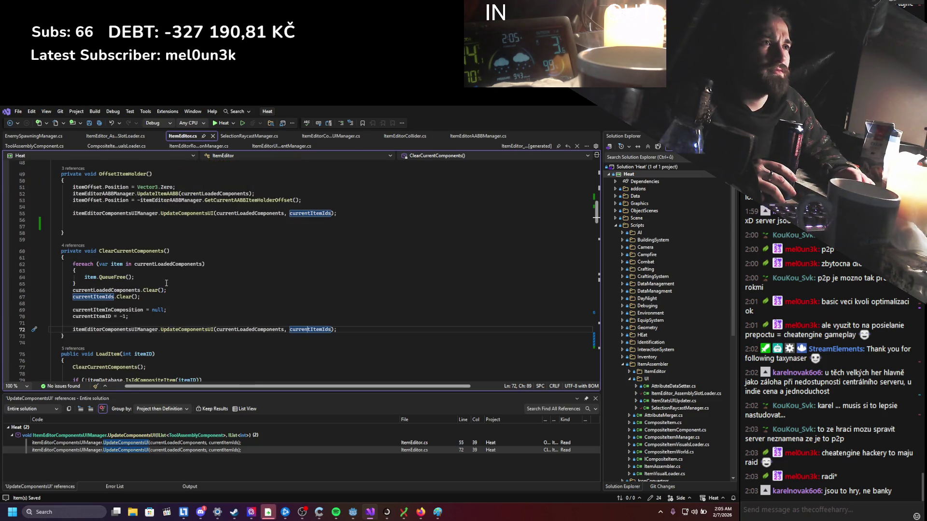
click(137, 323)
key(Return)
key(Return)
key(Up)
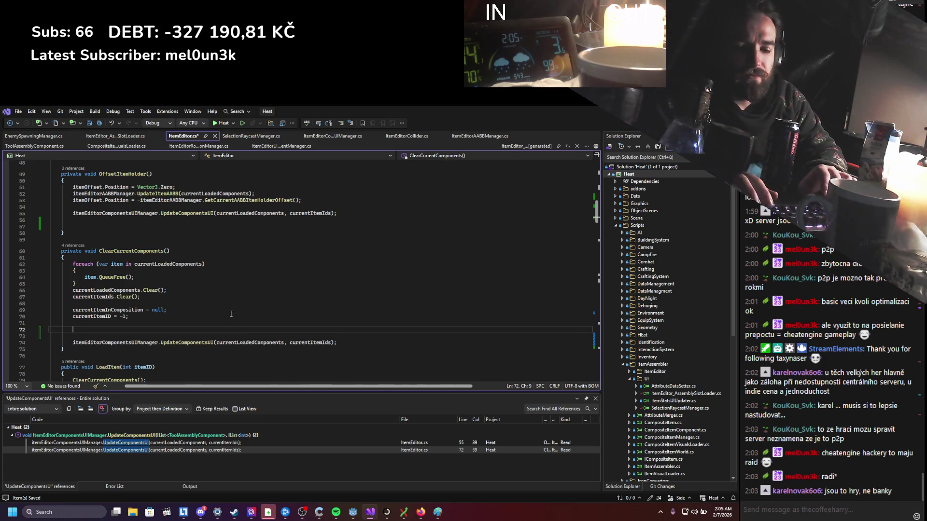
text(GD.p)
key(Tab)
text(();)
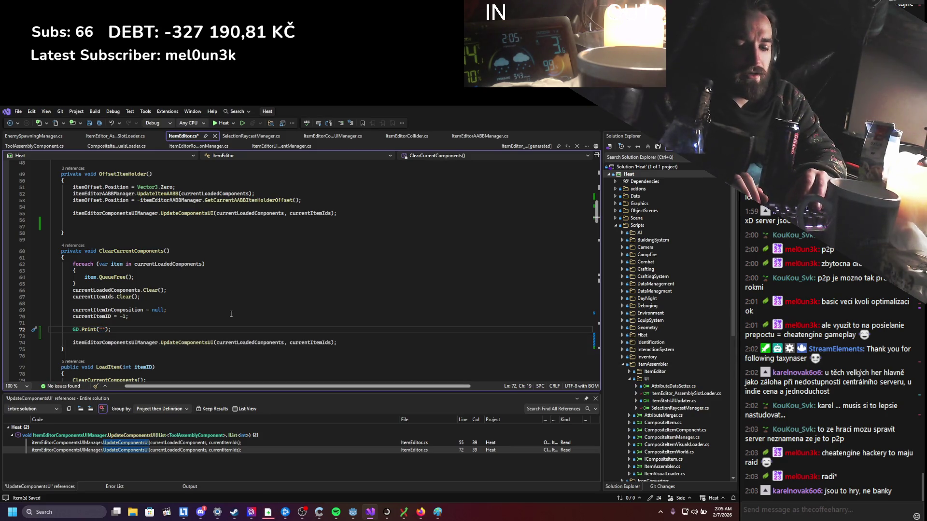
key(ctrl+s)
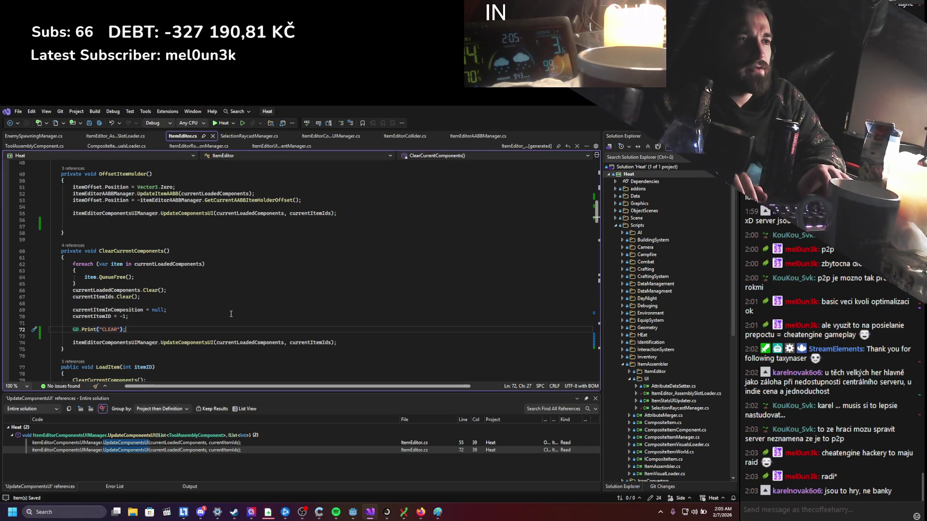
key(ctrl+d)
key(Up)
key(Return)
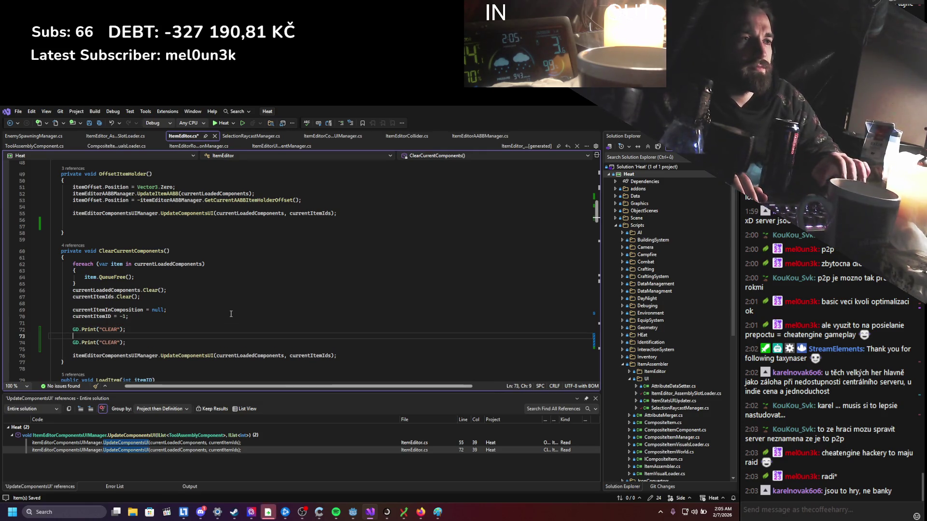
text(GD)
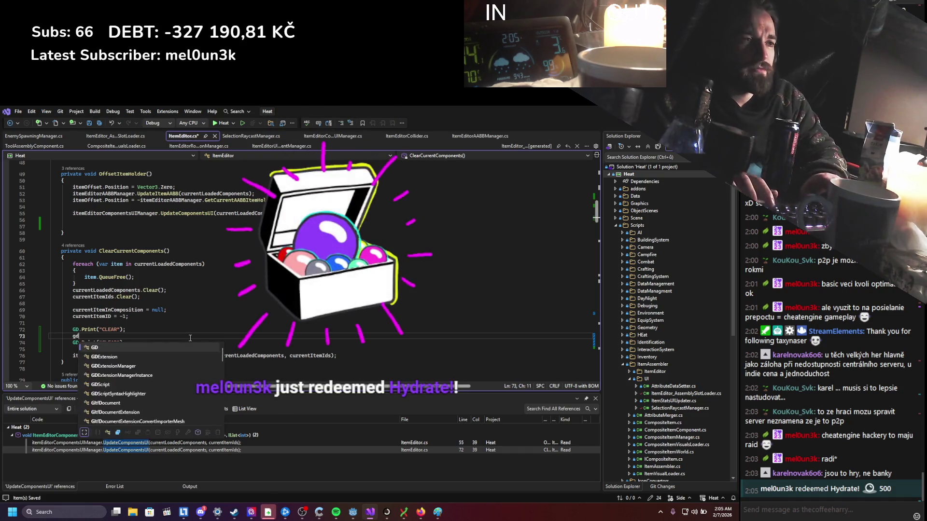
text(.Print();)
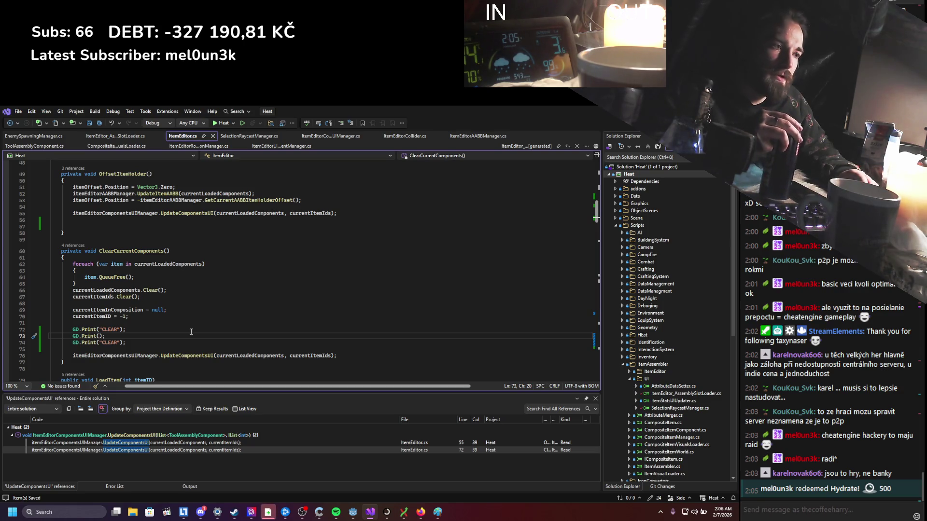
Add Count prints for currentLoadedComponents and currentItemIds between the two labels
click(238, 355)
double_click(239, 355)
key(ctrl+c)
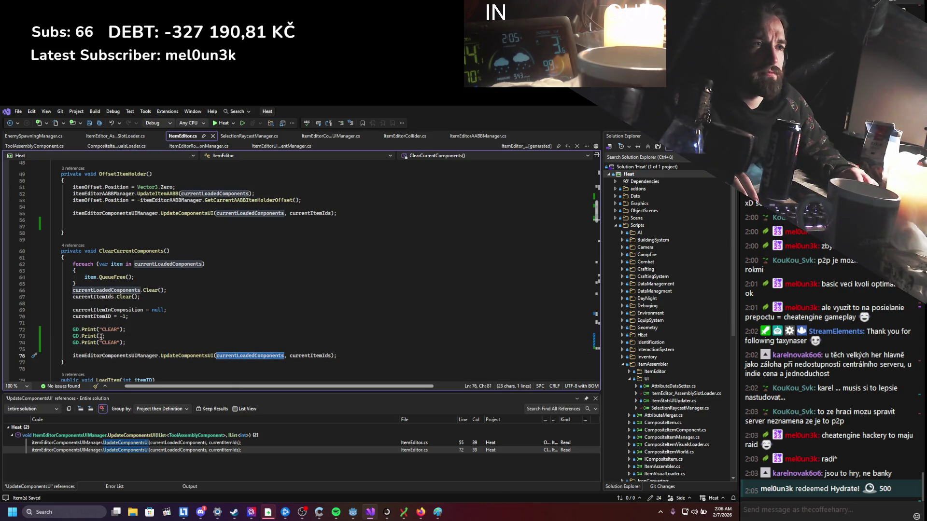
click(102, 336)
key(ctrl+v)
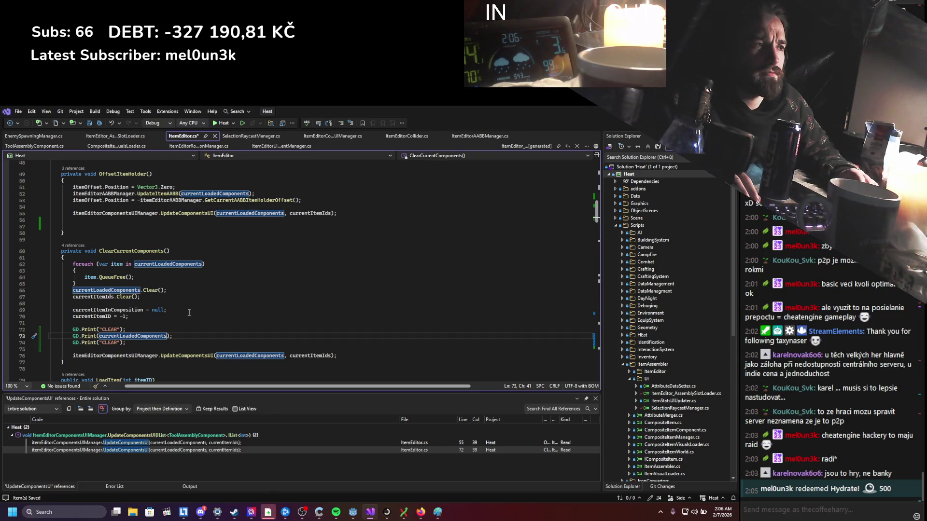
text(.Count)
key(ctrl+d)
double_click(120, 343)
text(currentItemIds)
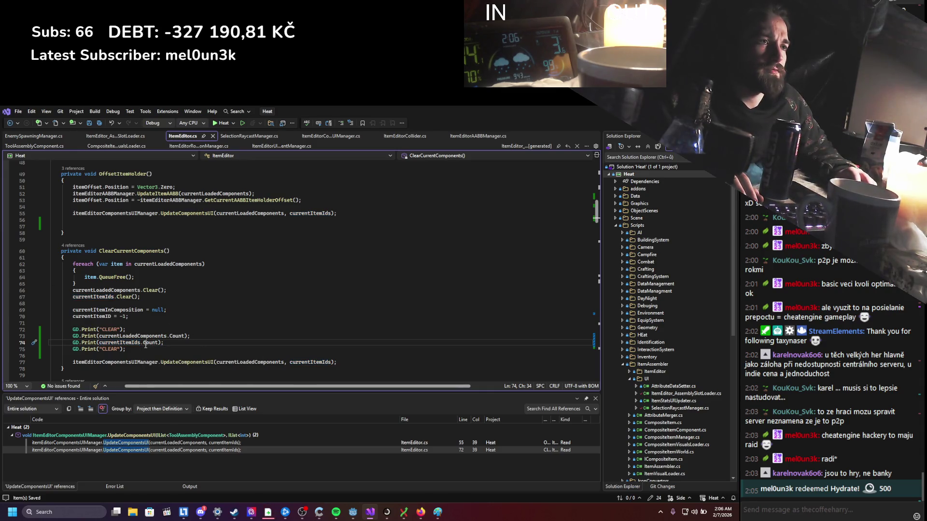
Move the four debug prints into OffsetItemHolder and rename the CLEAR labels to OFFSET
drag(127, 350, 72, 330)
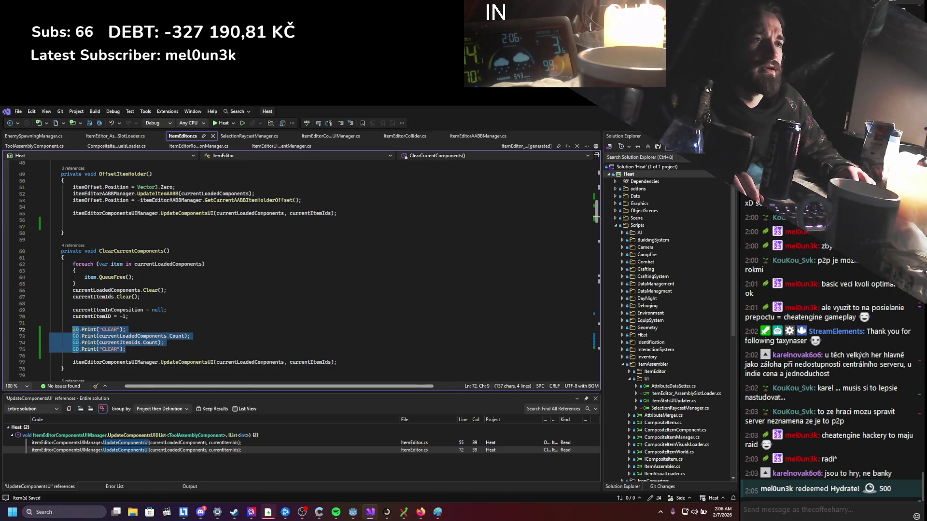
key(ctrl+x)
scroll(90, 286, up, 1)
click(96, 249)
key(Return)
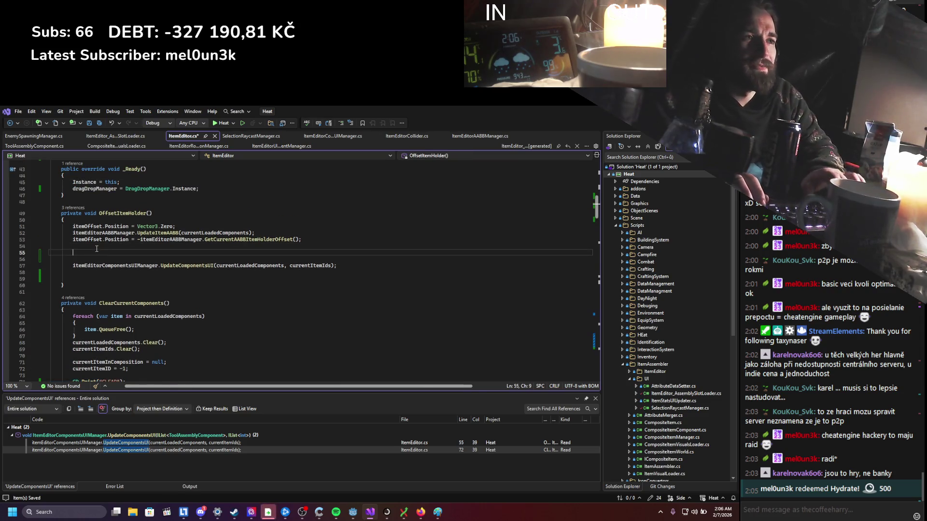
key(ctrl+v)
mouse_move(101, 285)
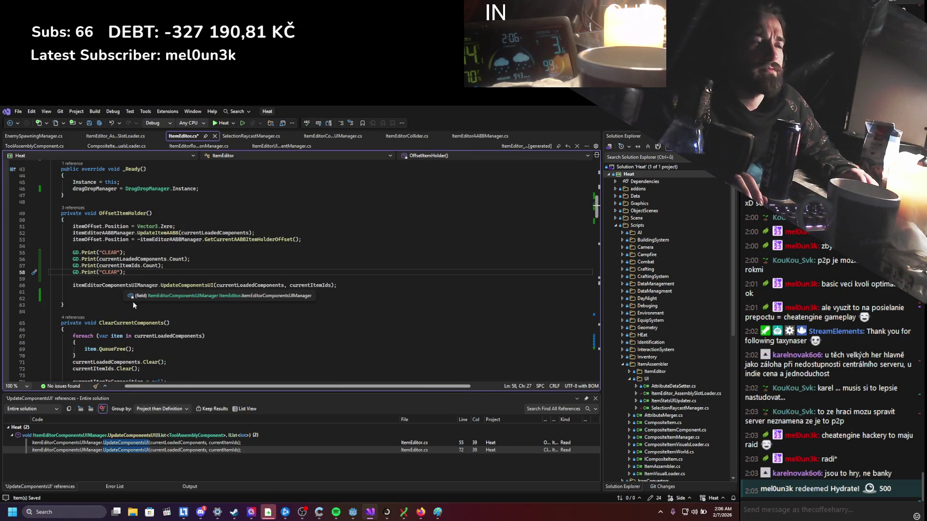
scroll(136, 289, up, 2)
double_click(111, 292)
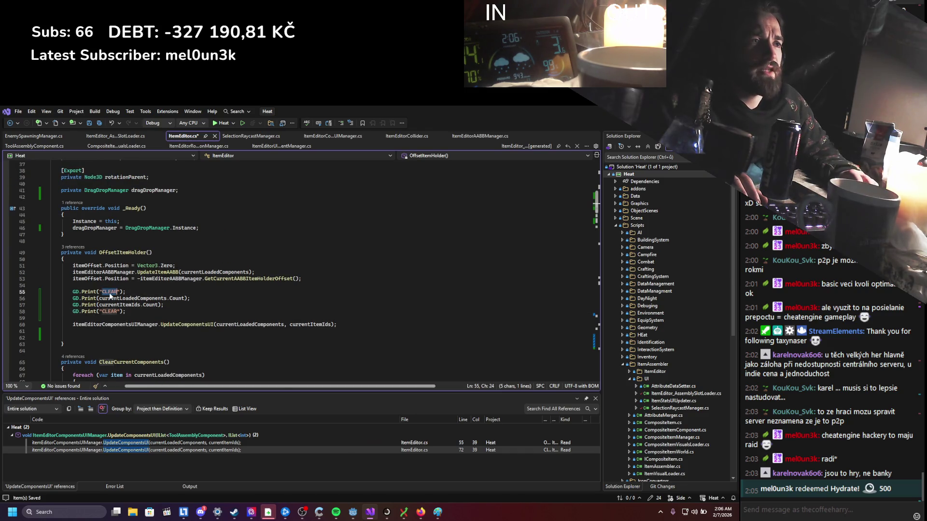
text(OFFSET)
double_click(110, 313)
text(OFFSET)
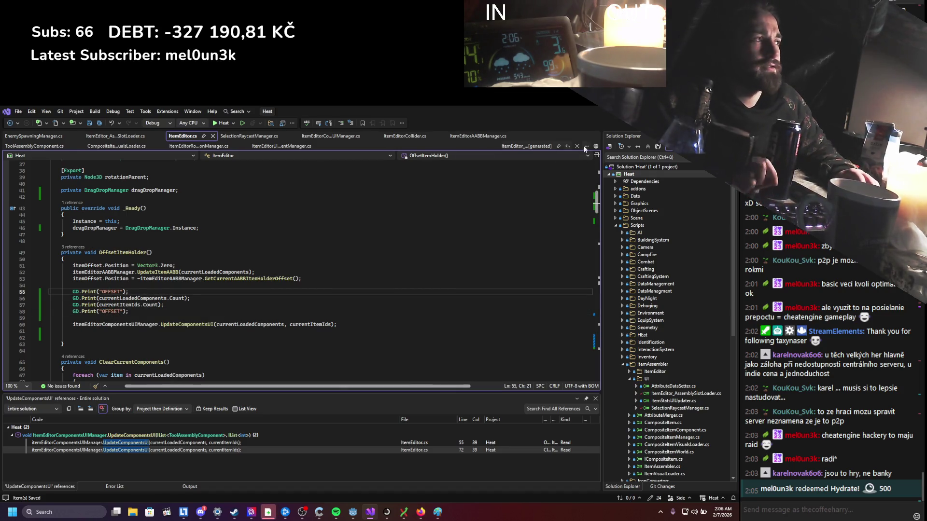
Switch to Godot and run the game
click(353, 512)
click(618, 123)
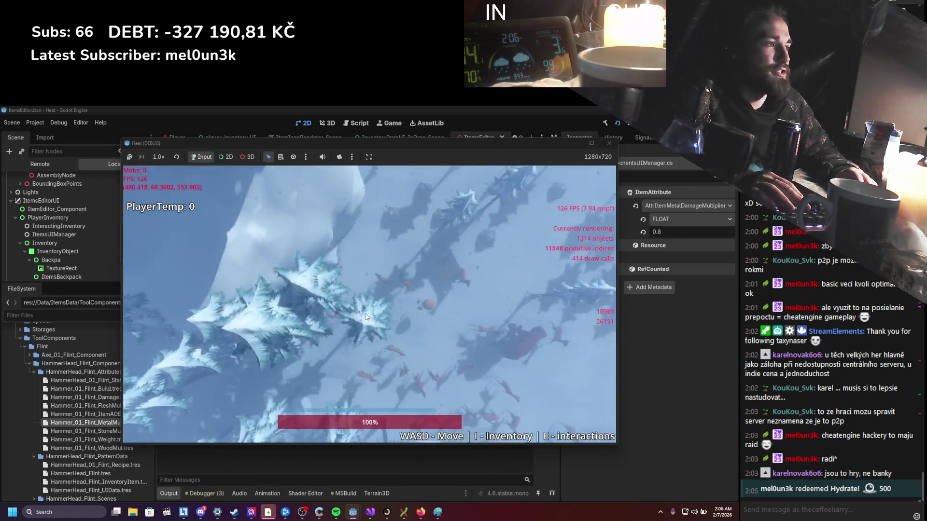
Open the in-game inventory, then stop the running game
key(i)
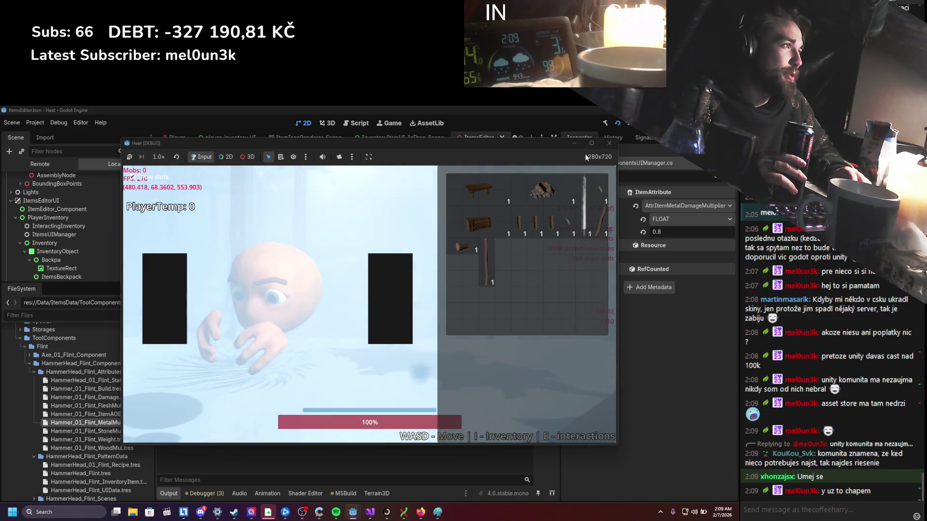
click(607, 143)
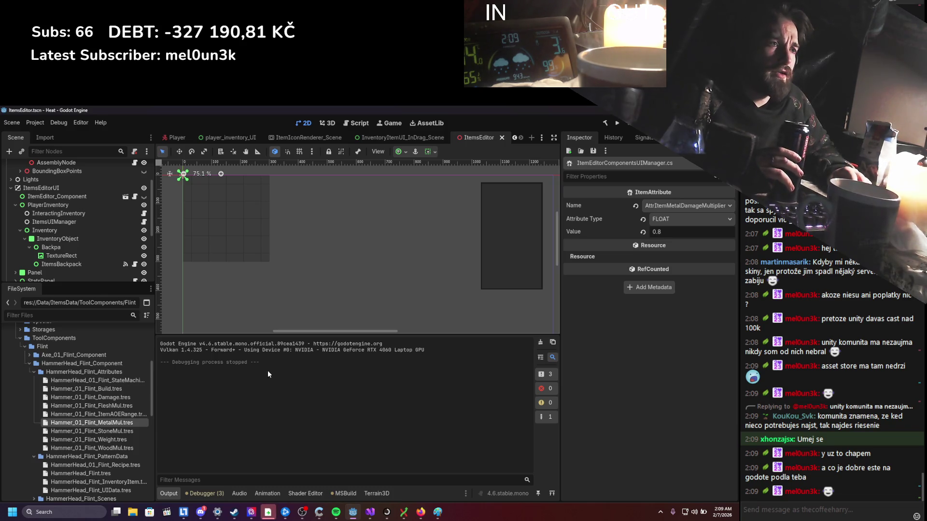
scroll(305, 268, down, 3)
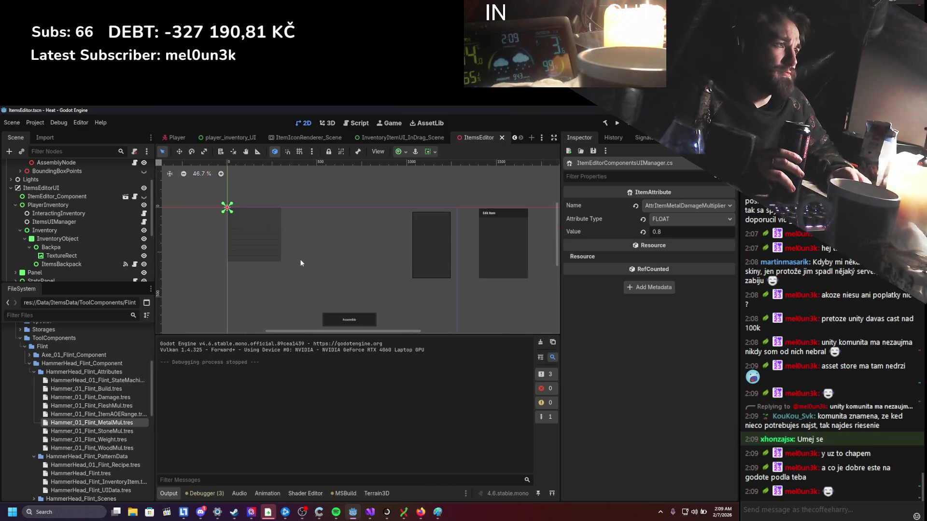
scroll(300, 261, up, 1)
scroll(300, 250, up, 1)
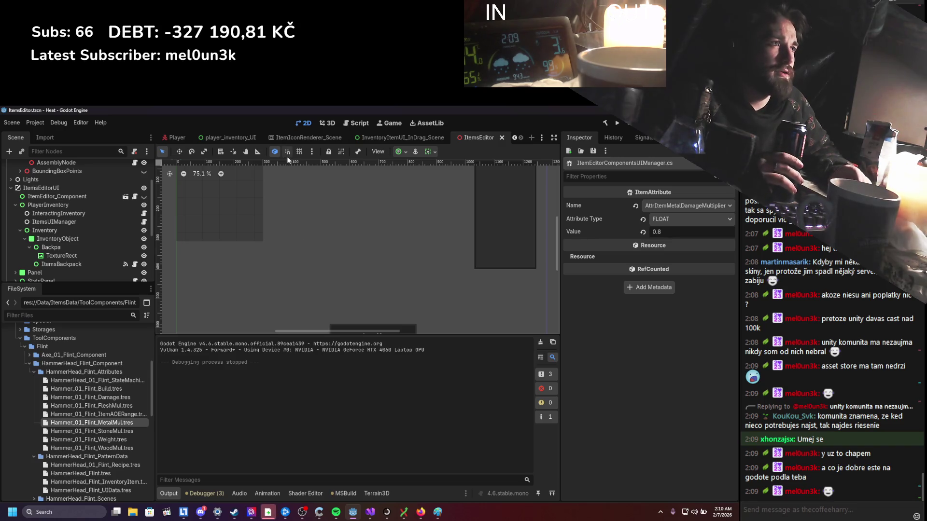
scroll(287, 141, up, 1)
scroll(286, 141, up, 1)
mouse_move(182, 138)
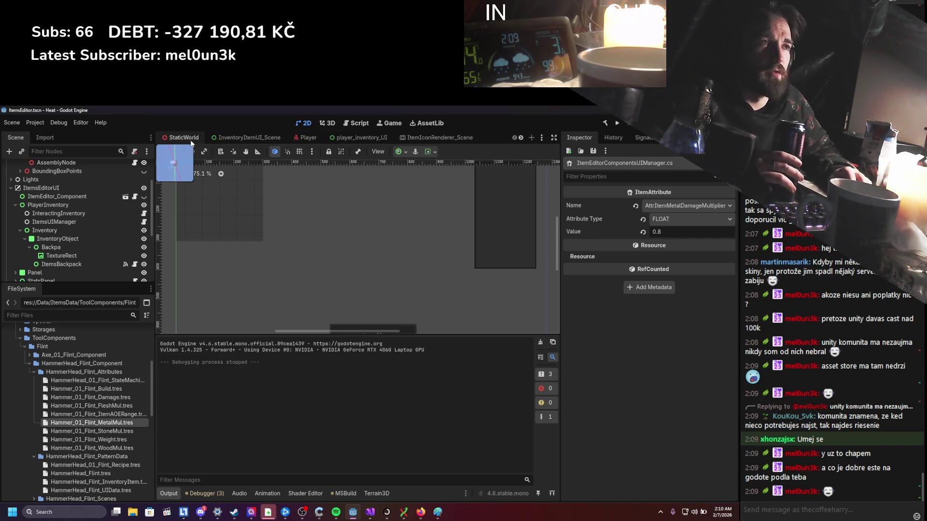
click(282, 142)
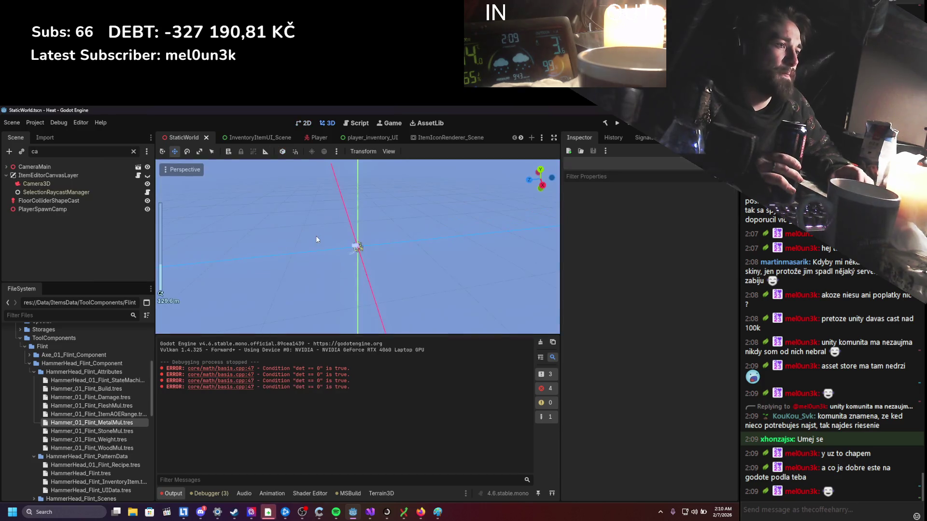
scroll(317, 245, up, 5)
scroll(319, 247, up, 5)
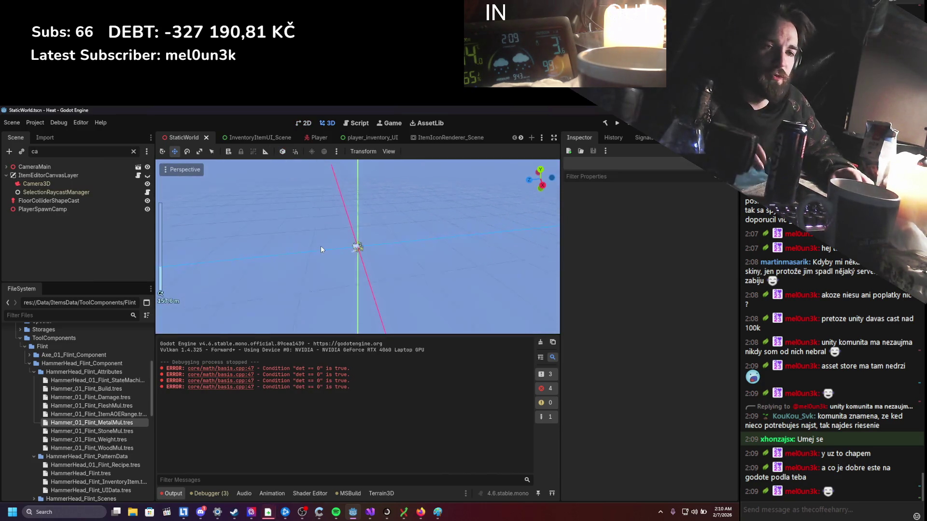
scroll(321, 250, up, 3)
scroll(321, 249, up, 4)
scroll(323, 250, up, 5)
scroll(324, 249, up, 3)
scroll(323, 249, up, 3)
scroll(323, 249, down, 1)
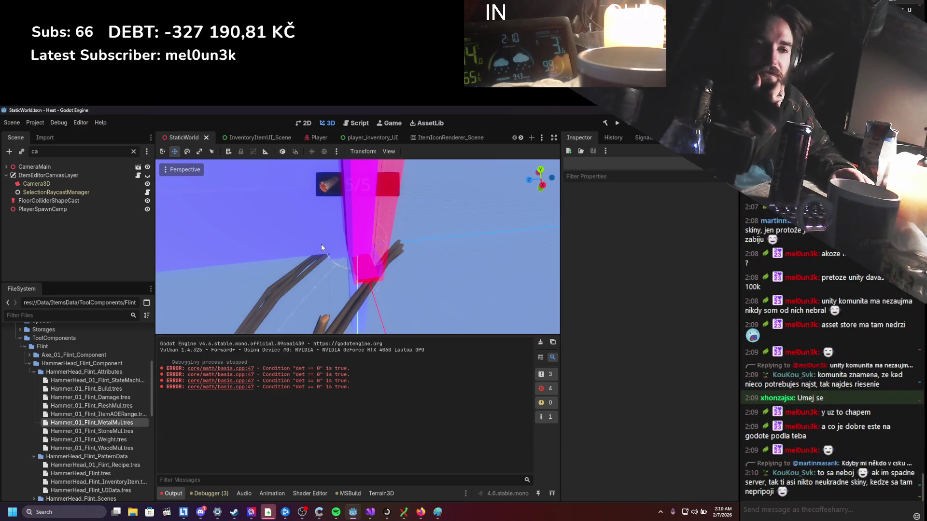
scroll(321, 245, down, 2)
scroll(322, 245, up, 2)
scroll(319, 247, up, 2)
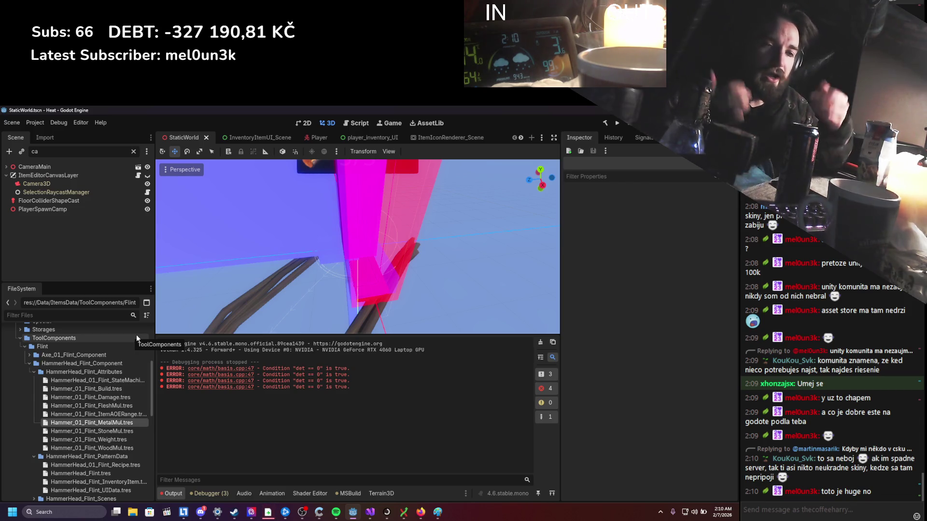
Clear the output log and bring up the scene tree's context menu
key(ctrl+shift+k)
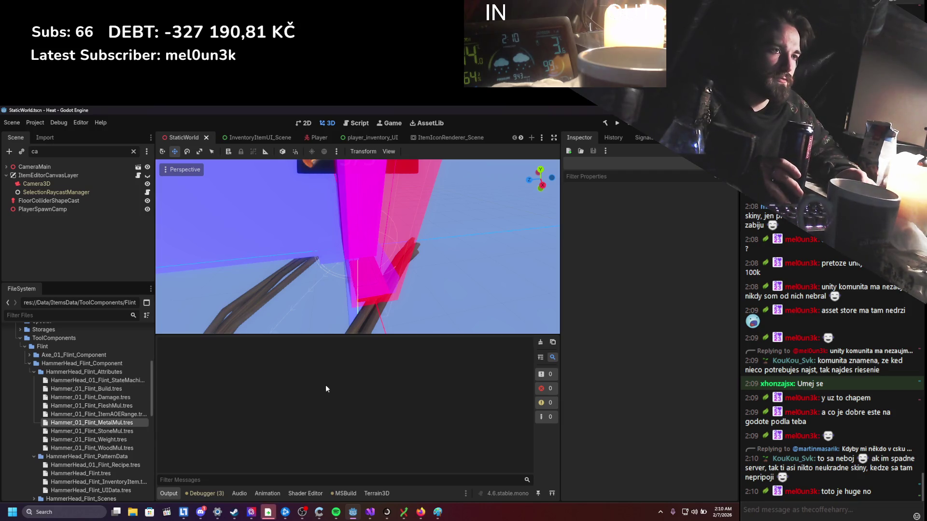
scroll(94, 391, up, 3)
scroll(94, 395, up, 1)
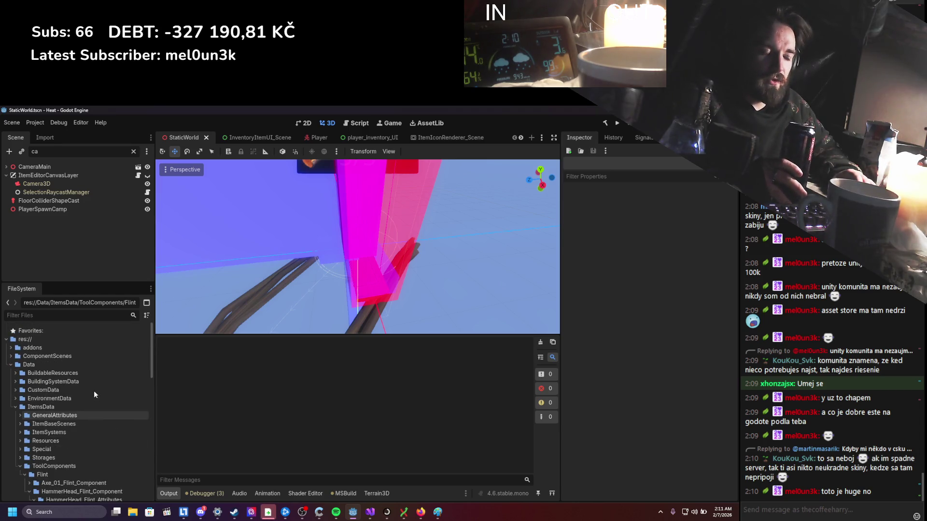
scroll(247, 289, down, 5)
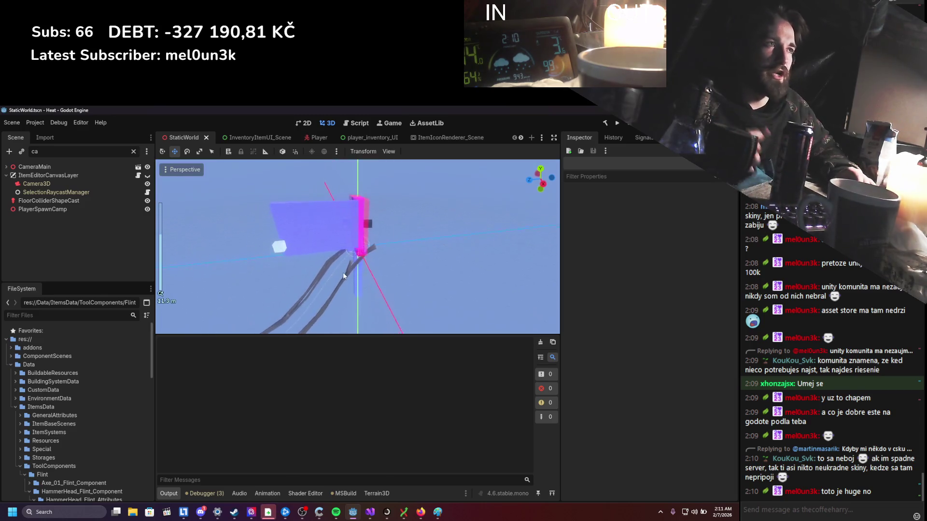
scroll(336, 278, up, 5)
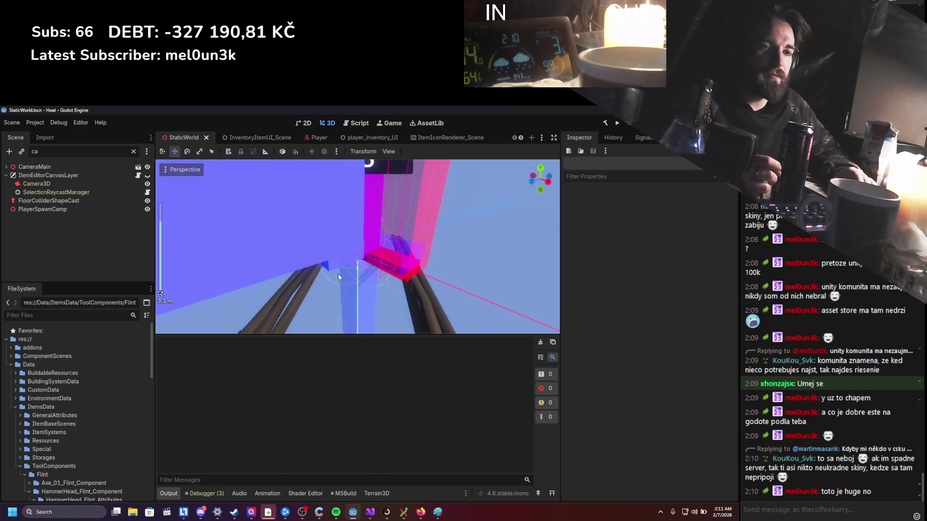
scroll(331, 277, down, 2)
scroll(330, 277, down, 3)
right_click(110, 247)
Add a CSGBox3D node, move it along X and stretch it along Z
click(128, 253)
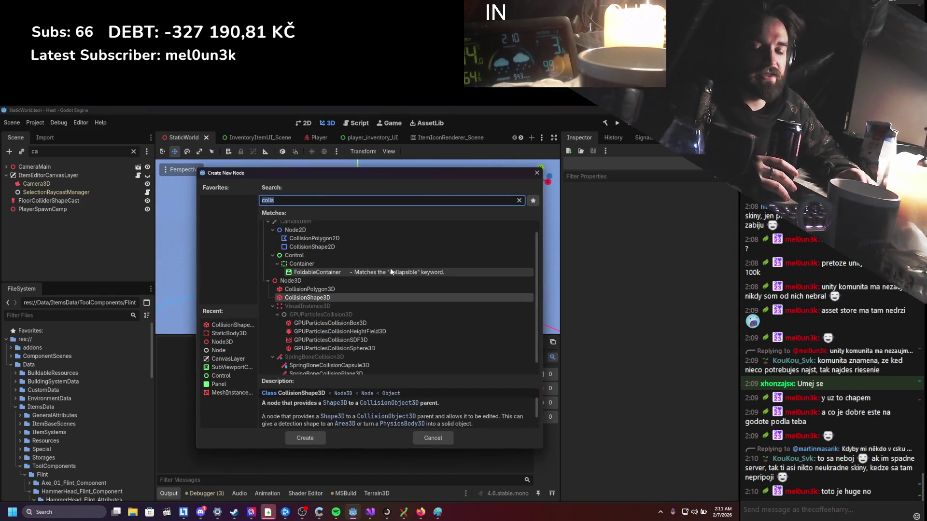
text(csg)
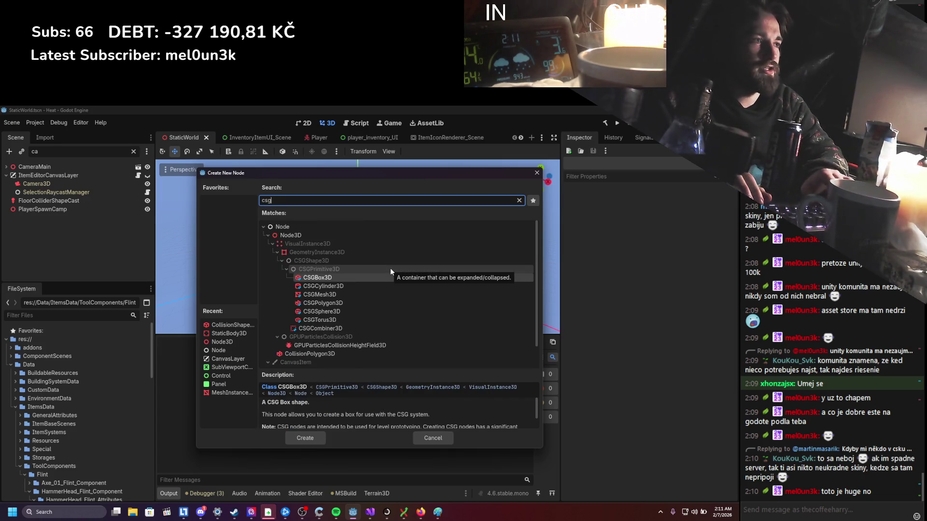
key(Return)
drag(390, 268, 412, 275)
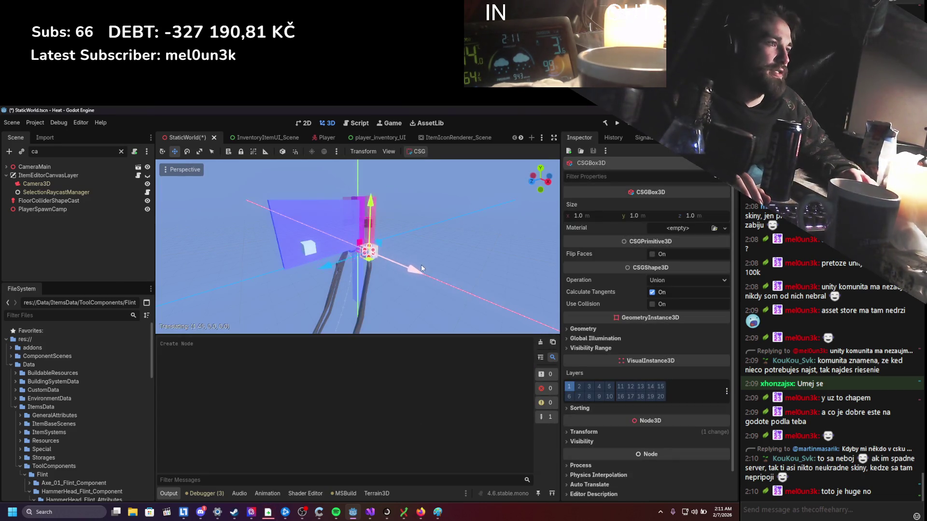
drag(393, 273, 307, 310)
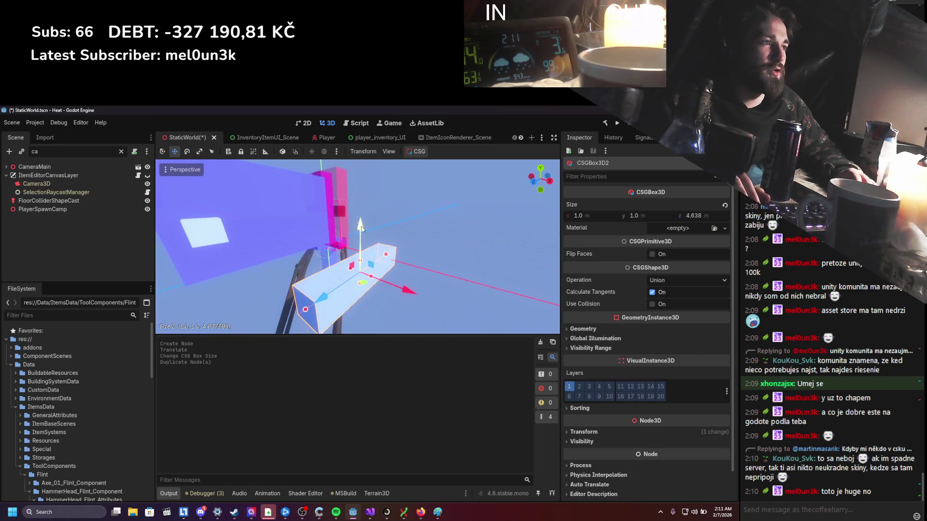
Duplicate the box, rotate it about 75° and nest CSGBox3D2 under CSGBox3D
key(ctrl+d)
key(e)
mouse_move(375, 287)
mouse_down()
mouse_move(423, 281)
mouse_move(419, 292)
mouse_up()
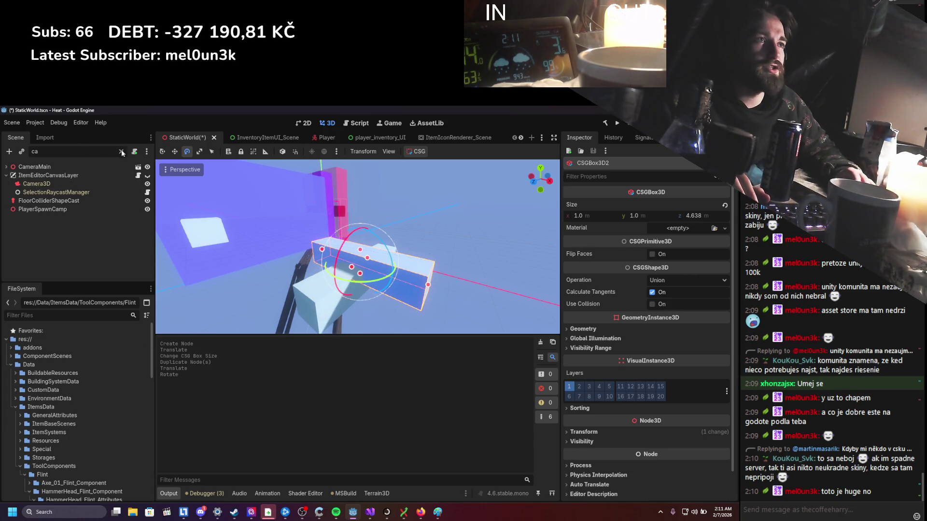
click(121, 152)
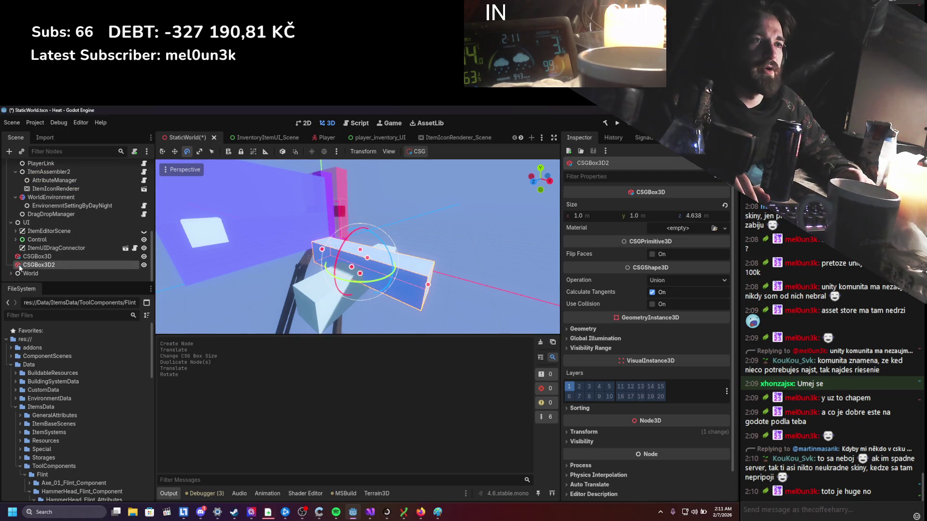
drag(44, 257, 43, 257)
click(688, 279)
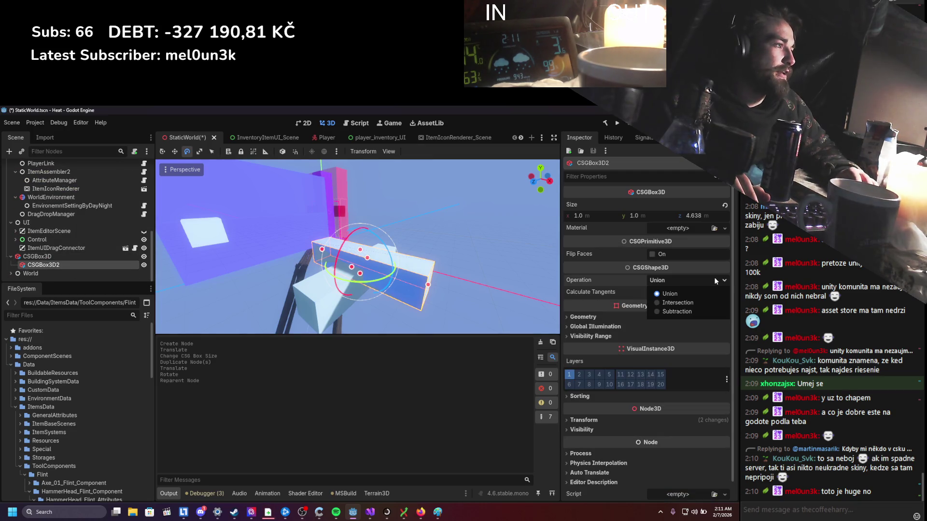
Set CSGBox3D2's operation to Subtraction and resize it to about 2.95 × 0.94 × 4.64
click(688, 311)
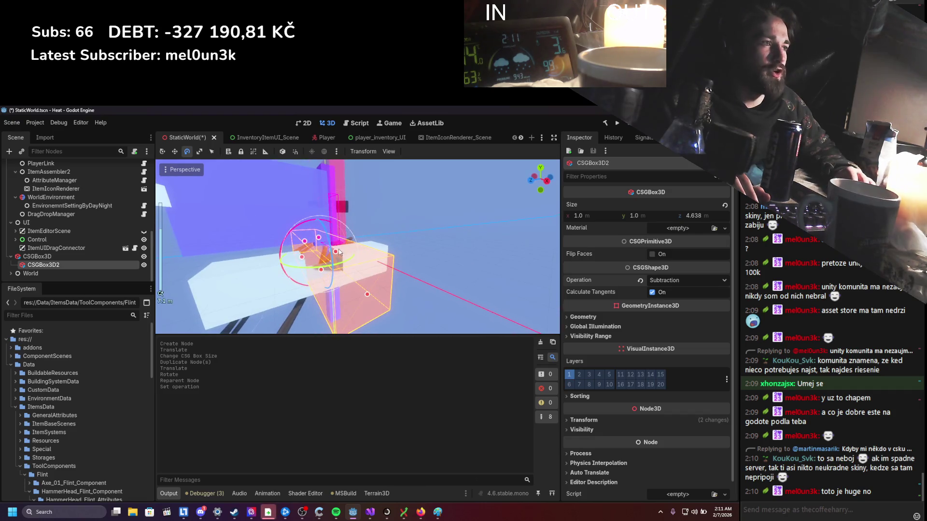
click(352, 252)
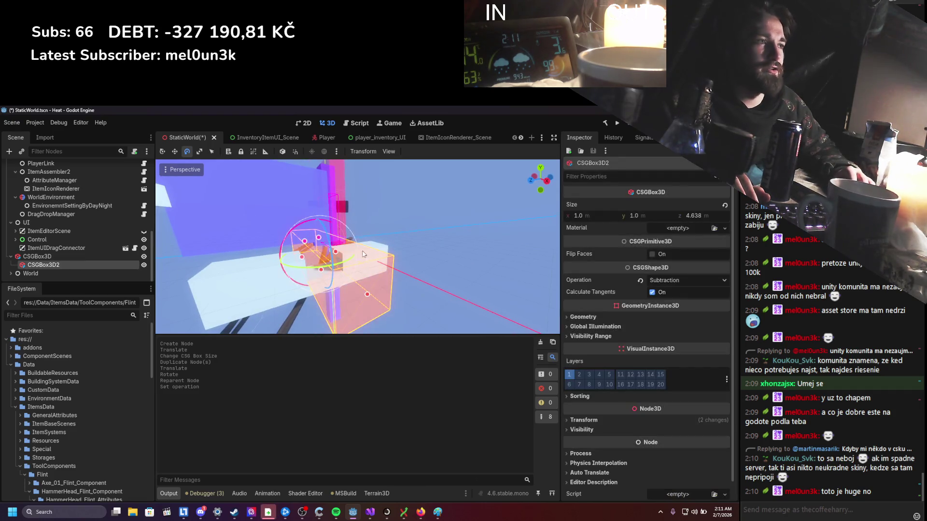
drag(337, 256, 378, 249)
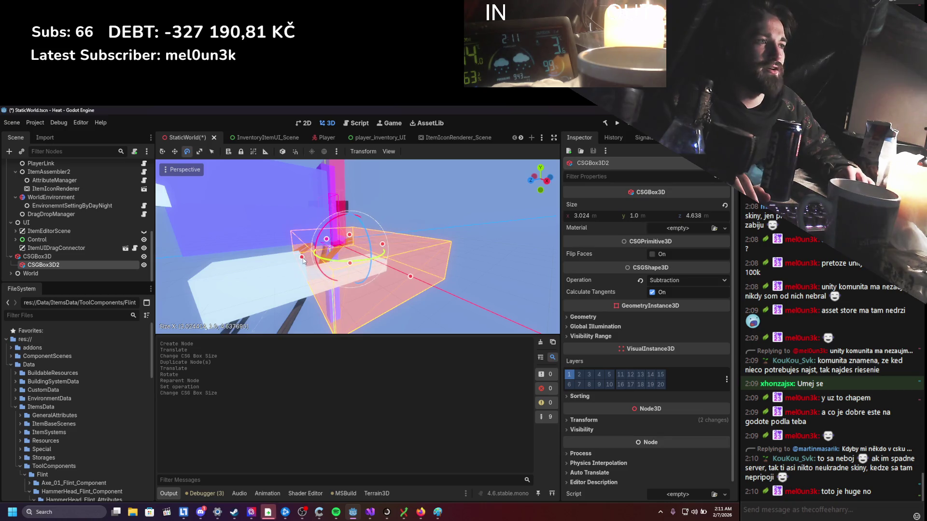
drag(302, 261, 323, 276)
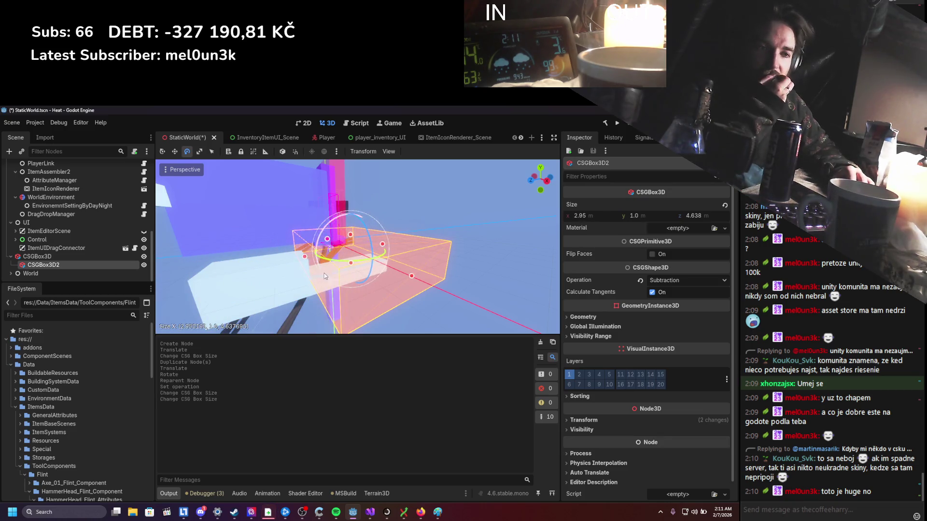
scroll(322, 277, up, 3)
drag(362, 268, 360, 270)
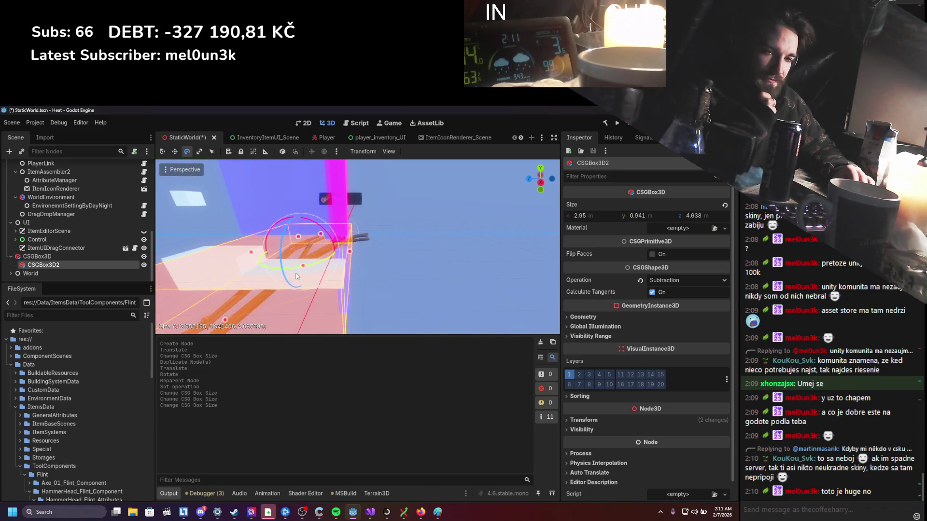
Orbit to view the cutout and select CSGBox3D, then CSGBox3D2, in the Scene tree
mouse_move(296, 276)
mouse_down()
mouse_move(357, 272)
mouse_move(341, 275)
mouse_up()
click(59, 257)
click(57, 257)
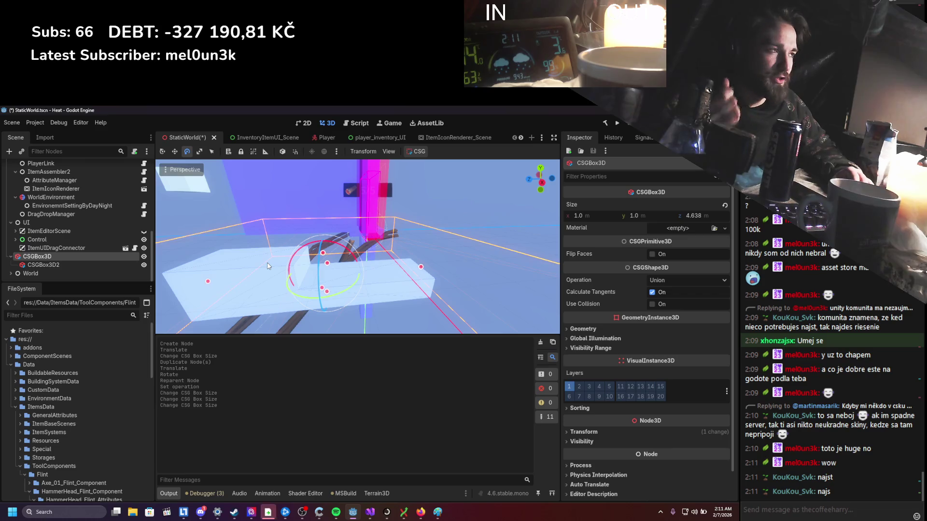
click(91, 265)
Check CSGBox3D's node actions, orbit the boxes, then leave the editor for the desktop
click(44, 256)
scroll(348, 262, down, 3)
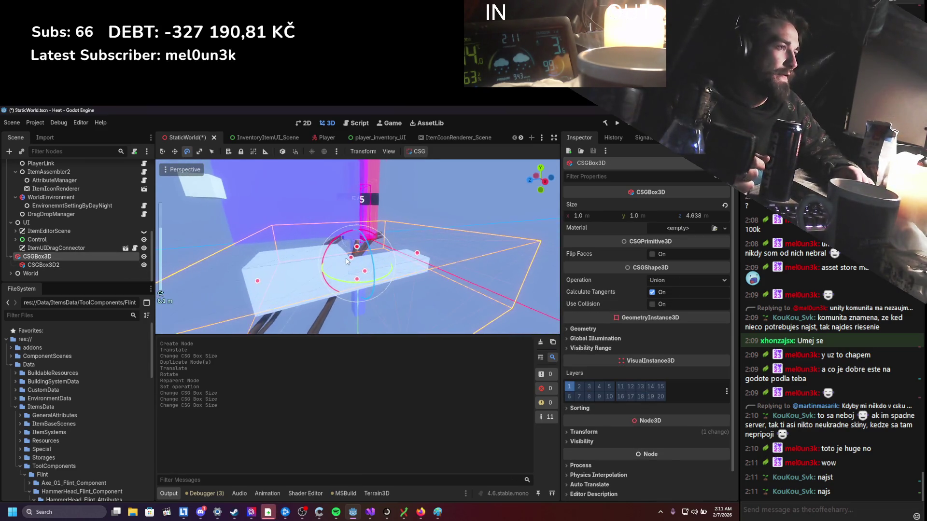
scroll(346, 262, up, 2)
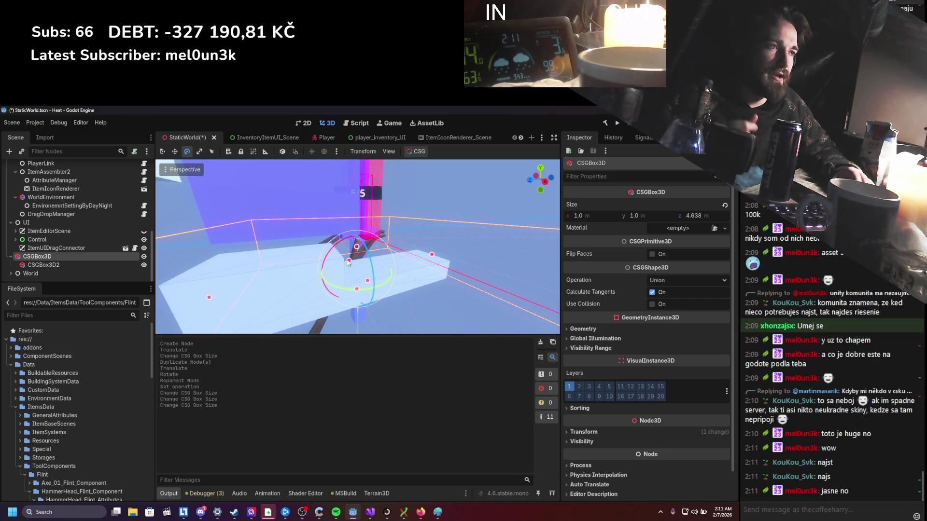
right_click(73, 256)
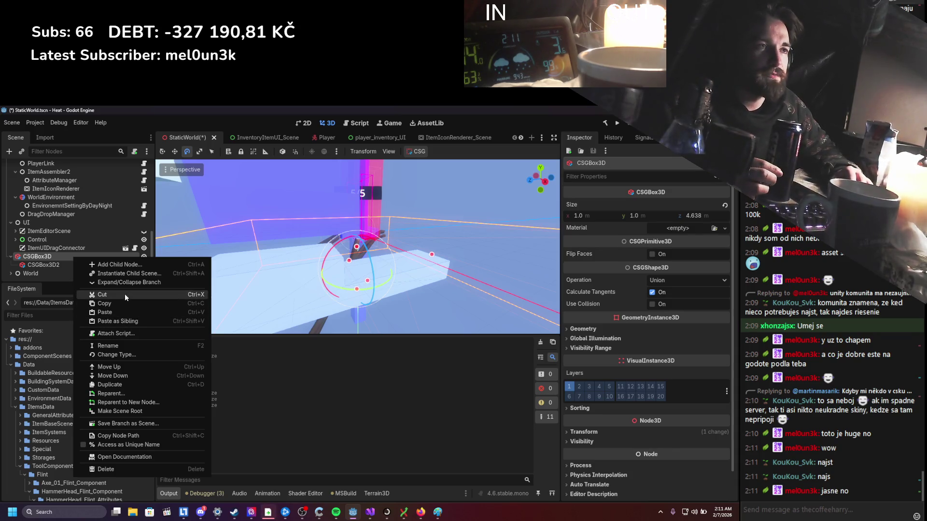
click(49, 250)
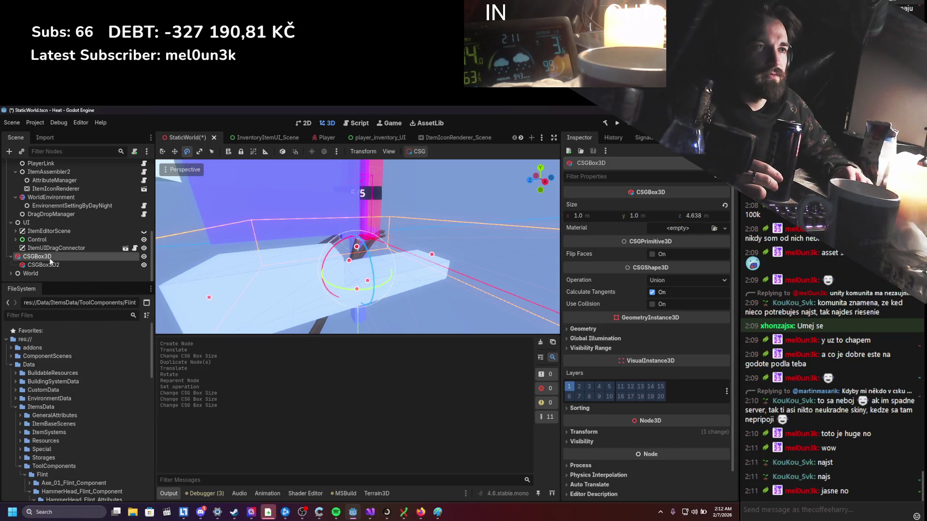
click(52, 250)
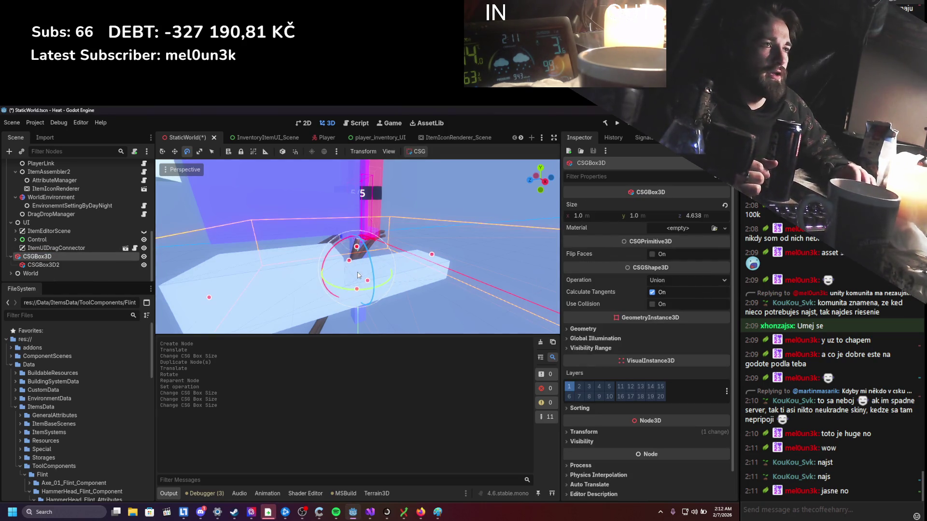
scroll(598, 291, down, 1)
drag(362, 246, 507, 290)
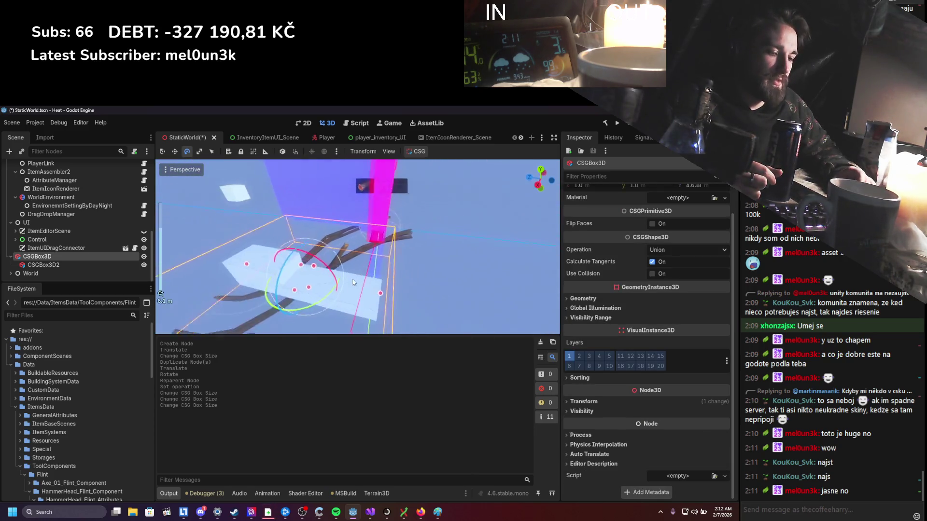
scroll(618, 299, up, 1)
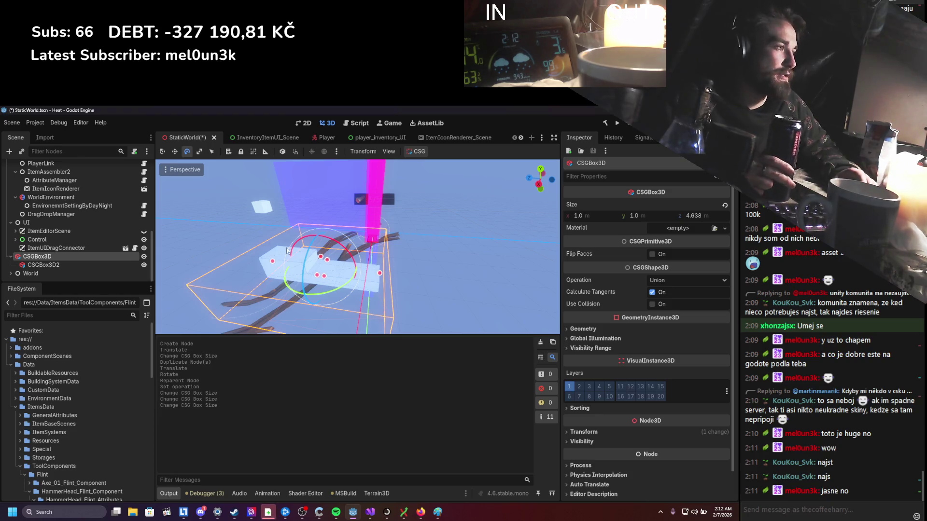
scroll(671, 314, down, 2)
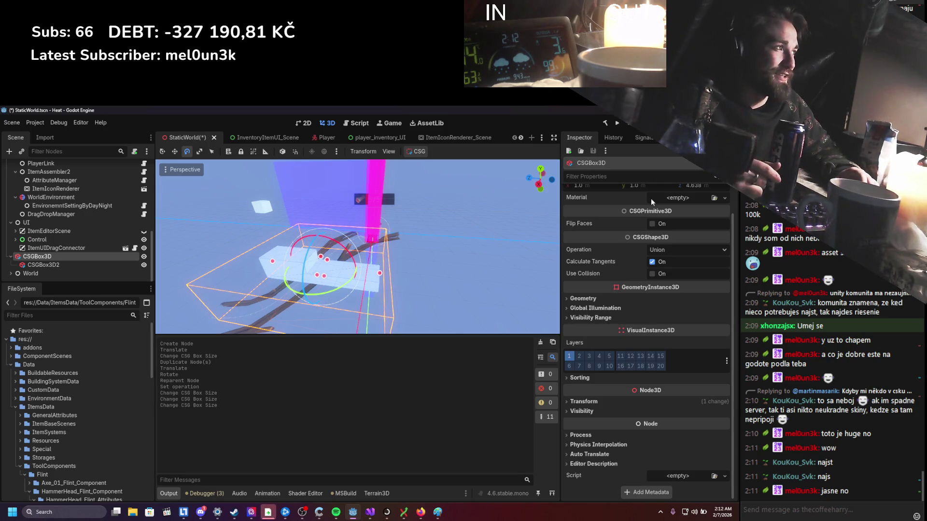
key(alt+Tab)
key(alt+Tab)
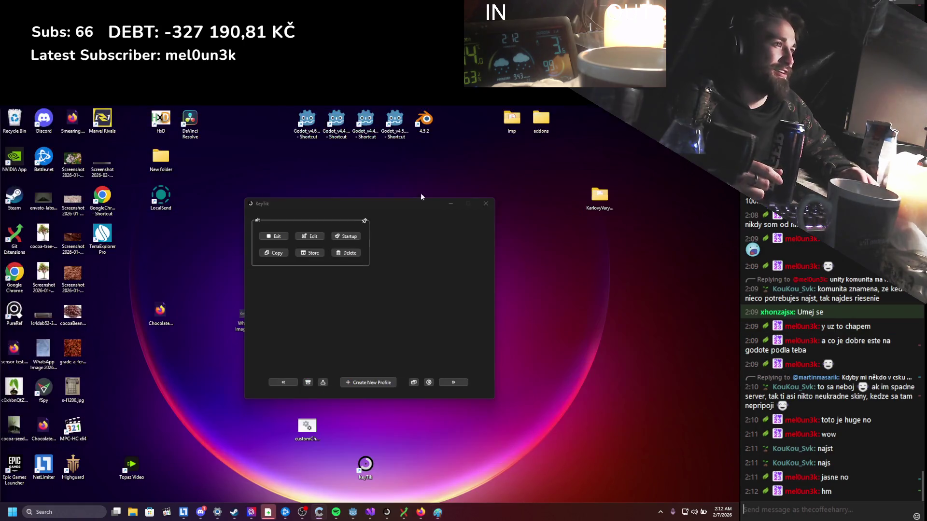
Open the Godot shortcut's file location and go up to the Godot versions folder on Work (E:)
right_click(314, 122)
click(348, 163)
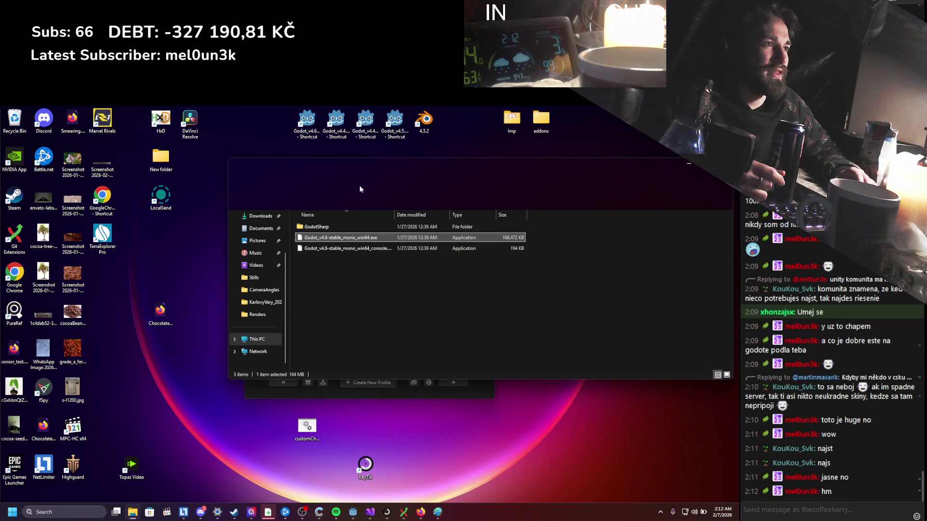
click(412, 182)
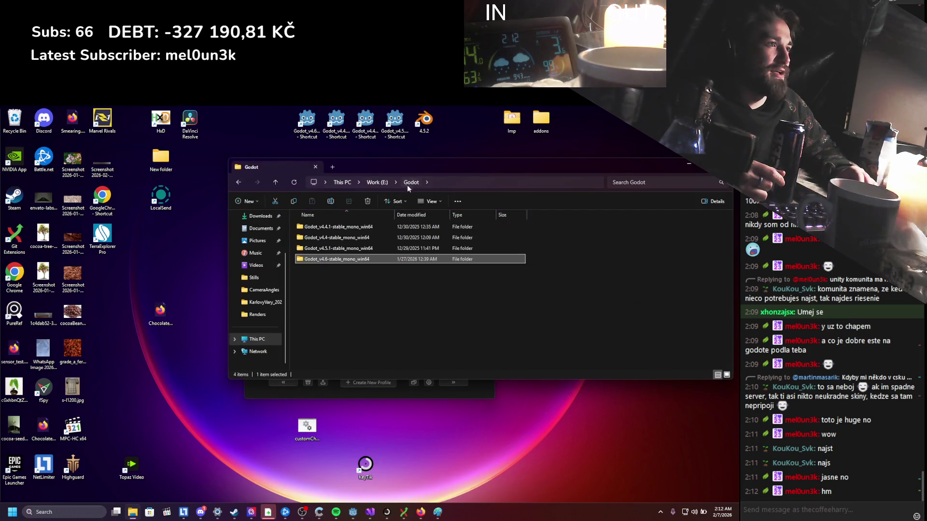
View the Godot_v4.6-stable_mono_win64 folder's properties (about 246 MB), then close it and the folder
right_click(344, 259)
click(379, 420)
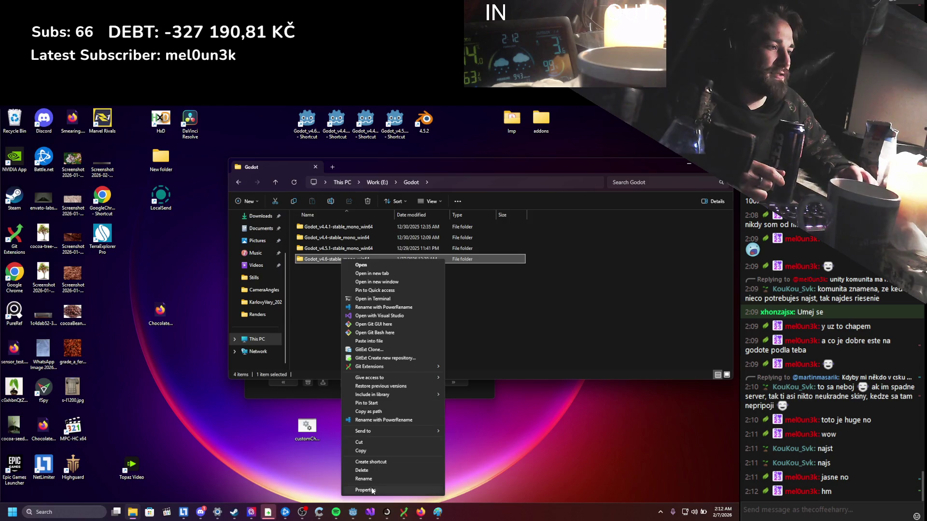
click(365, 491)
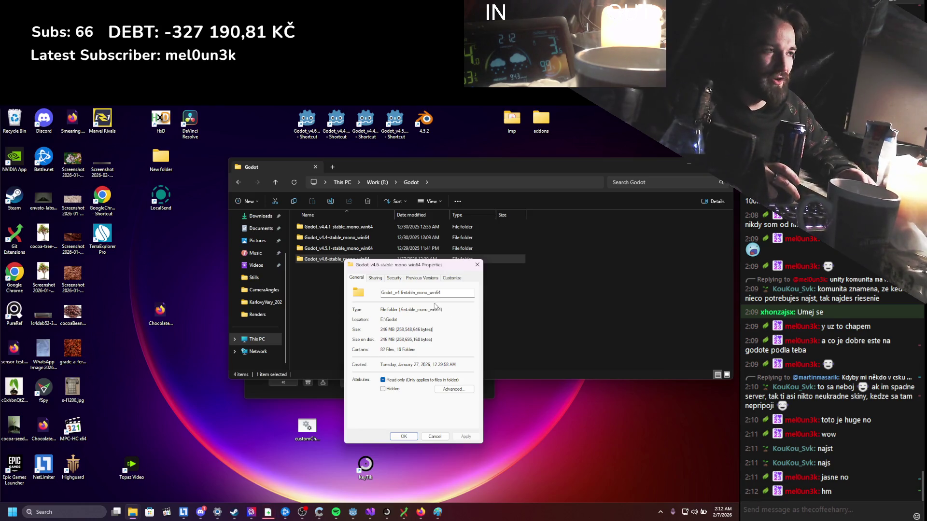
click(382, 328)
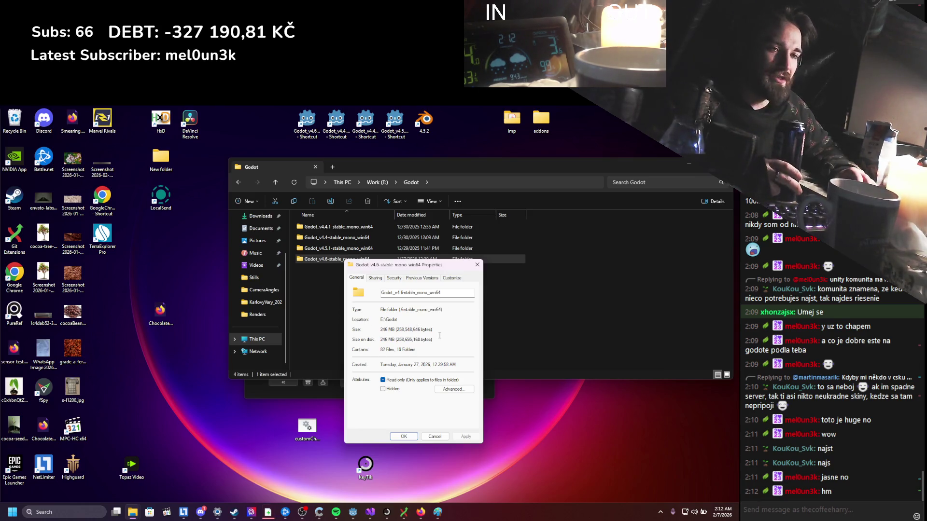
click(477, 265)
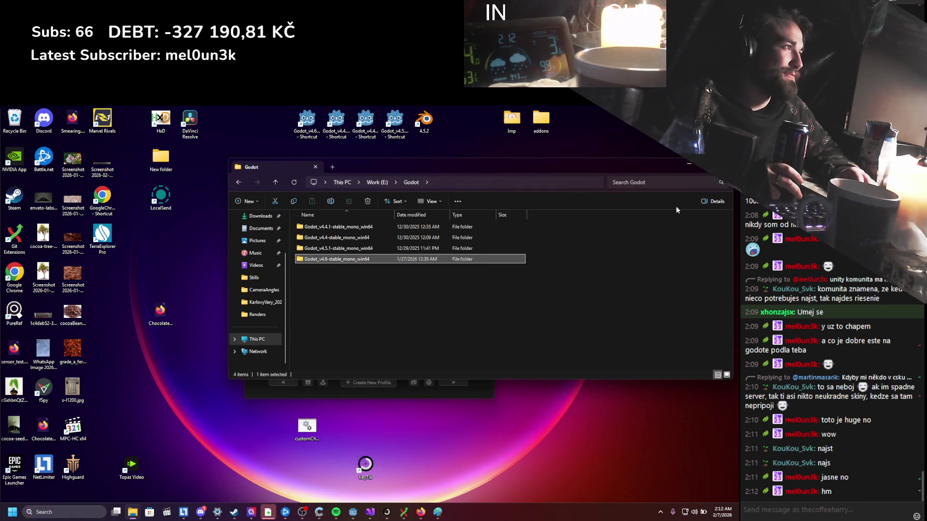
click(689, 165)
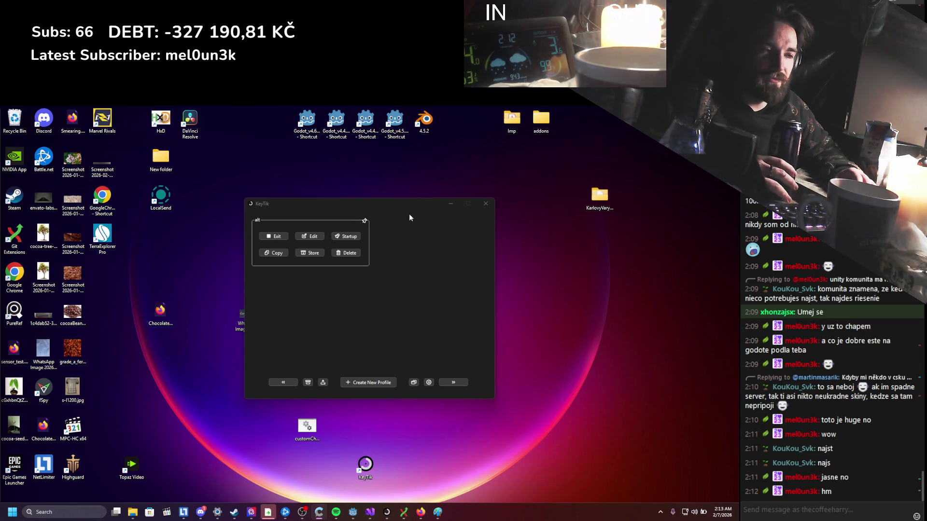
Minimize the Godot editor and open the Blender shortcut's file location, the blender-4.5.2 install folder
click(353, 512)
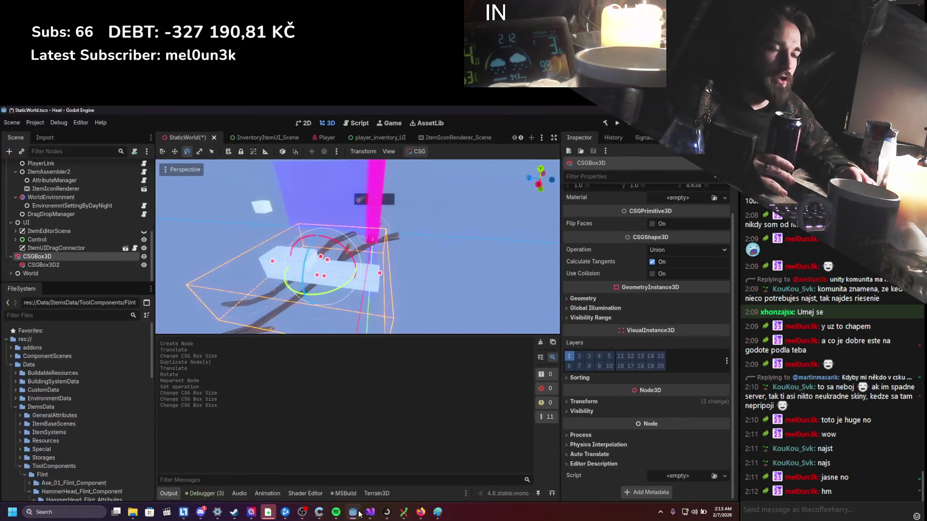
click(353, 512)
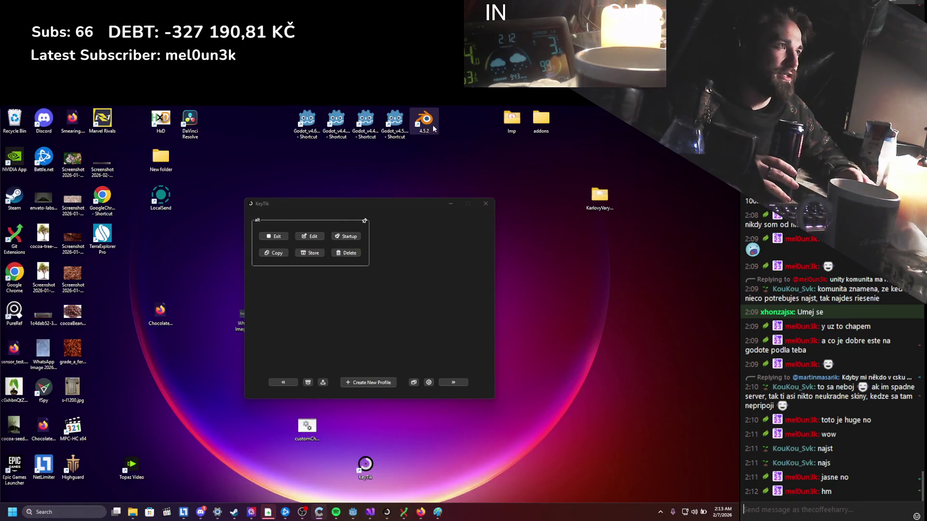
right_click(427, 125)
click(454, 189)
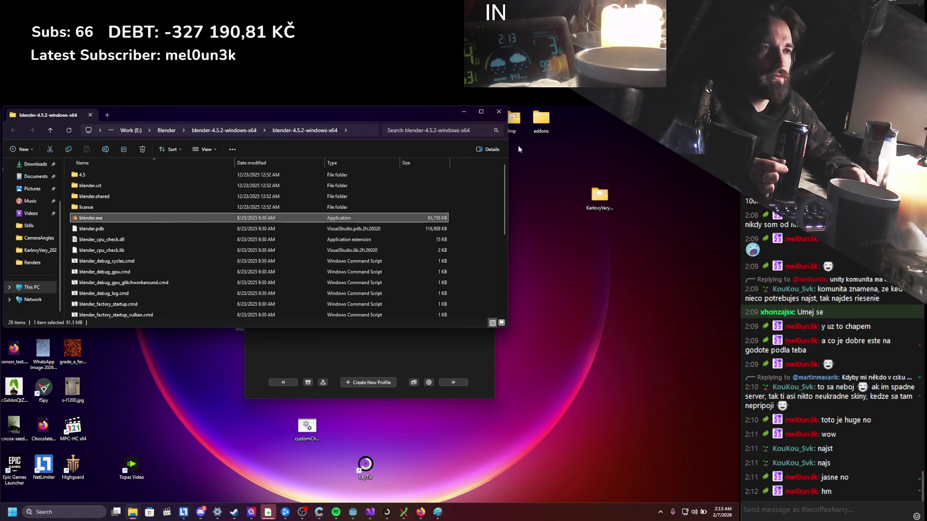
Close the Blender folder, move the KeyTik window around to near centre, and return to Godot
click(499, 111)
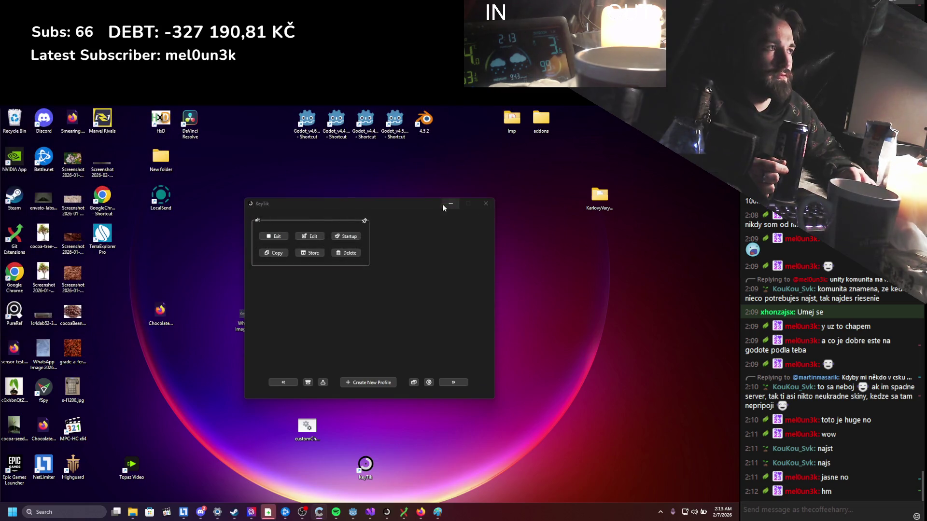
drag(427, 204, 670, 307)
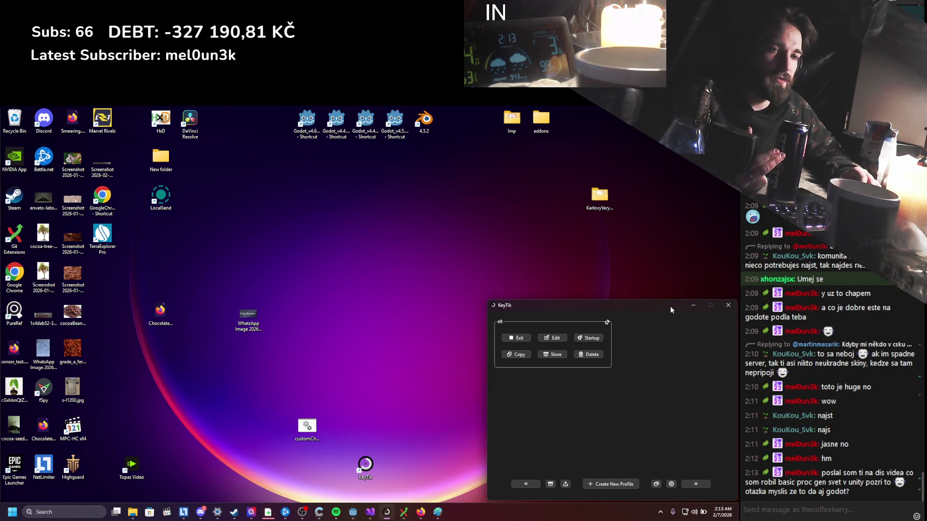
drag(670, 307, 524, 252)
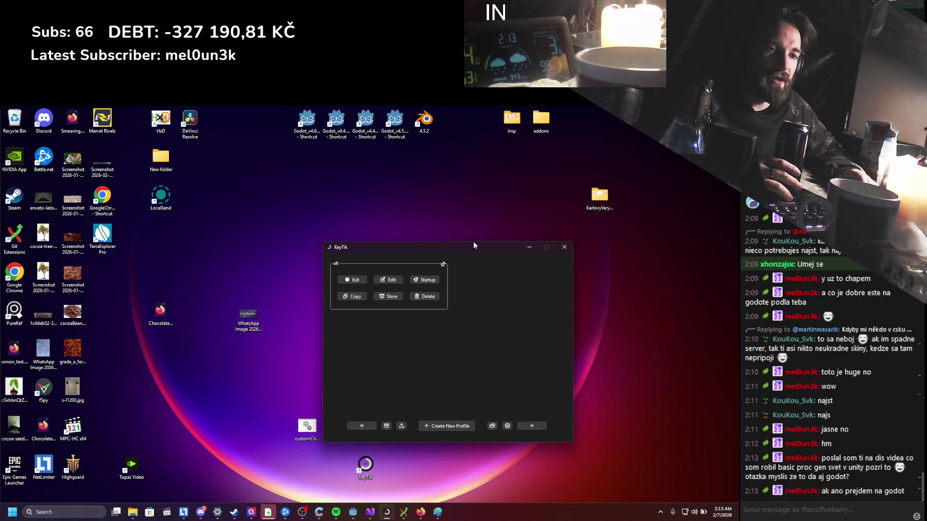
mouse_move(477, 251)
mouse_down()
mouse_move(348, 174)
mouse_move(330, 147)
mouse_up()
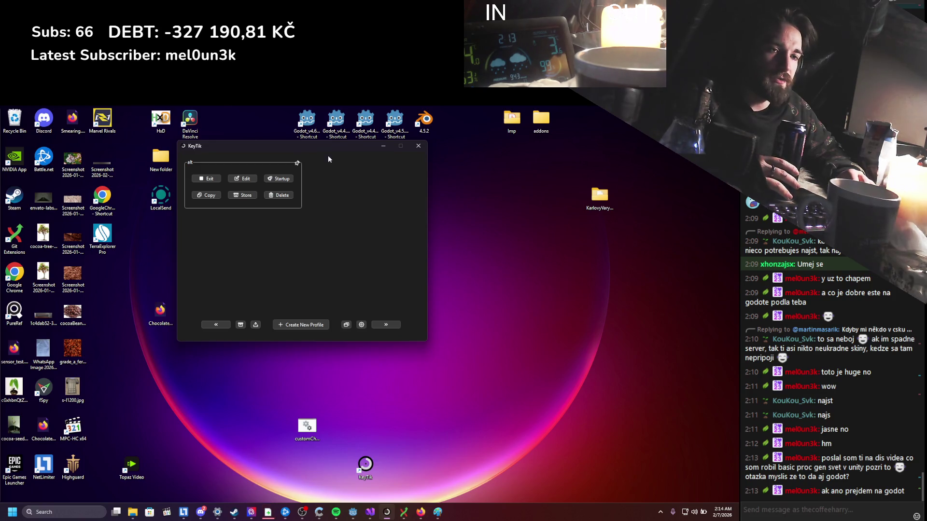
drag(316, 145, 426, 233)
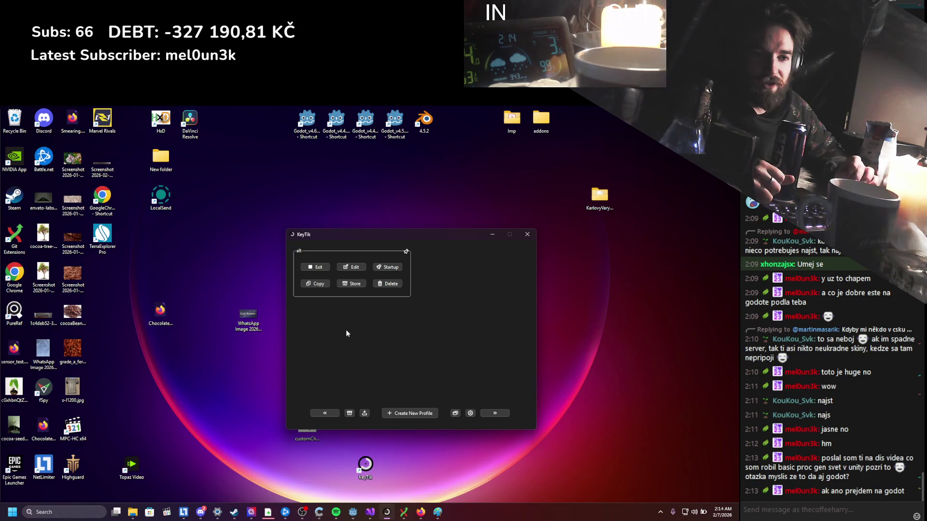
key(alt+Tab)
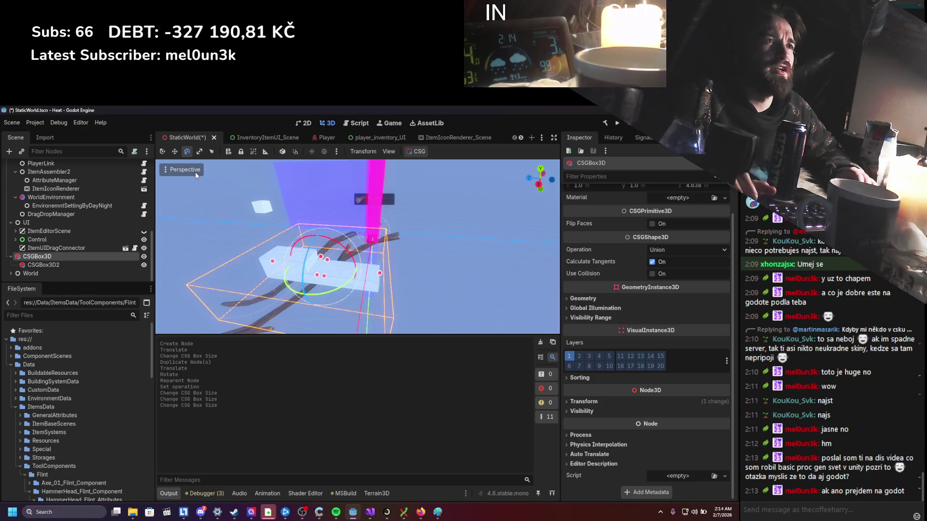
Save the StaticWorld scene, glance at Project and Help menus, and switch to Discord
key(ctrl+s)
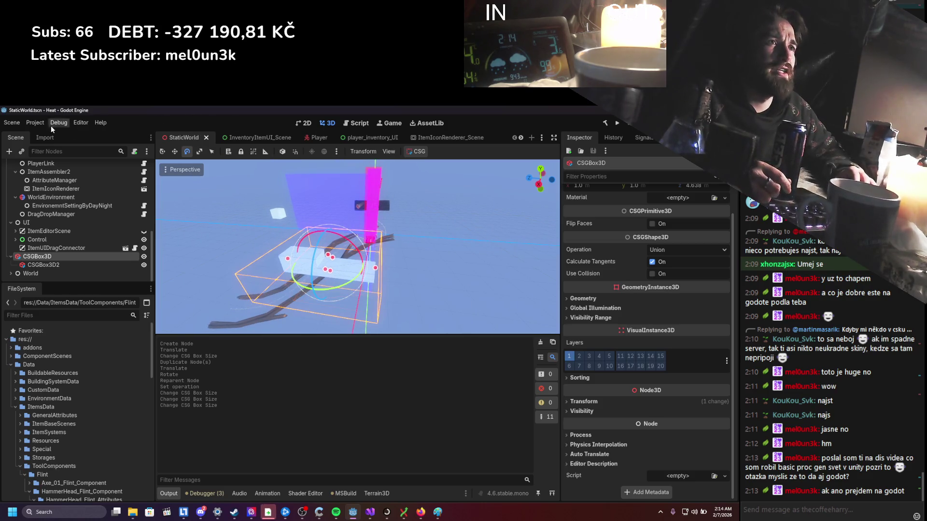
click(35, 122)
click(101, 122)
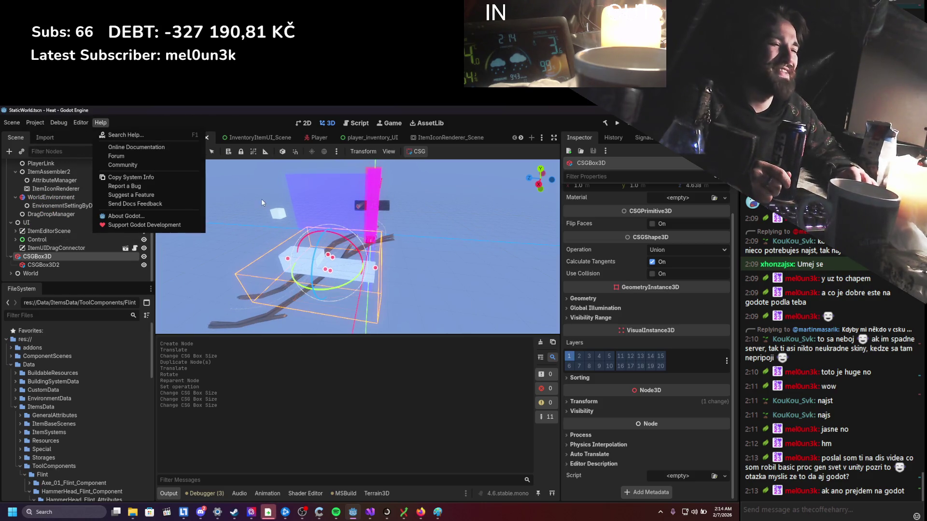
click(201, 513)
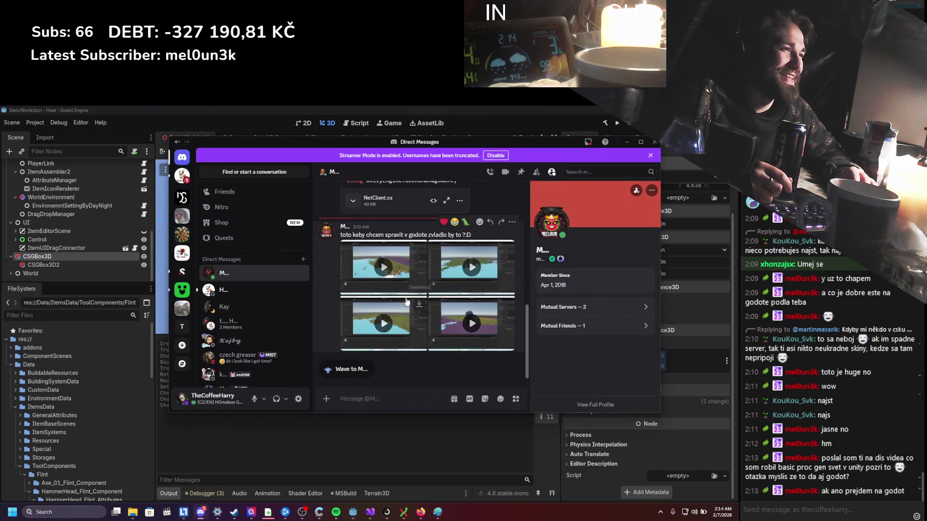
click(411, 307)
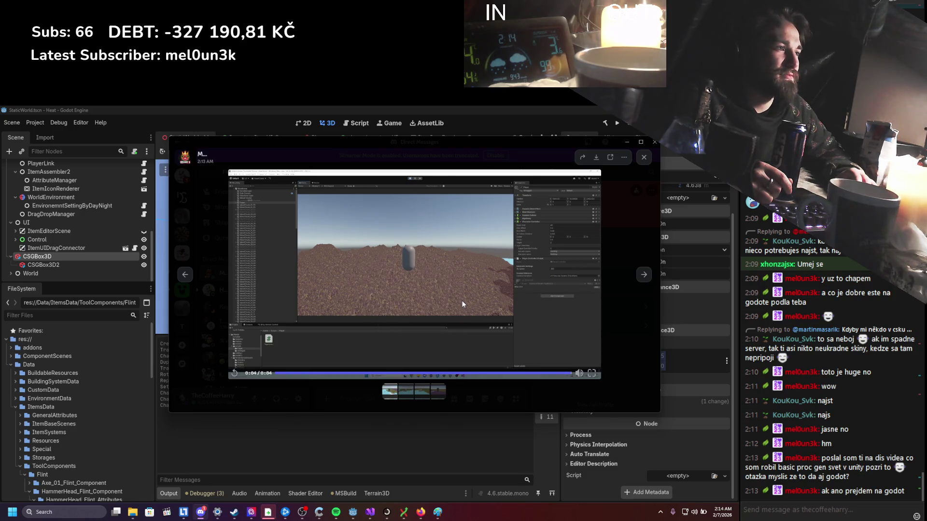
click(621, 221)
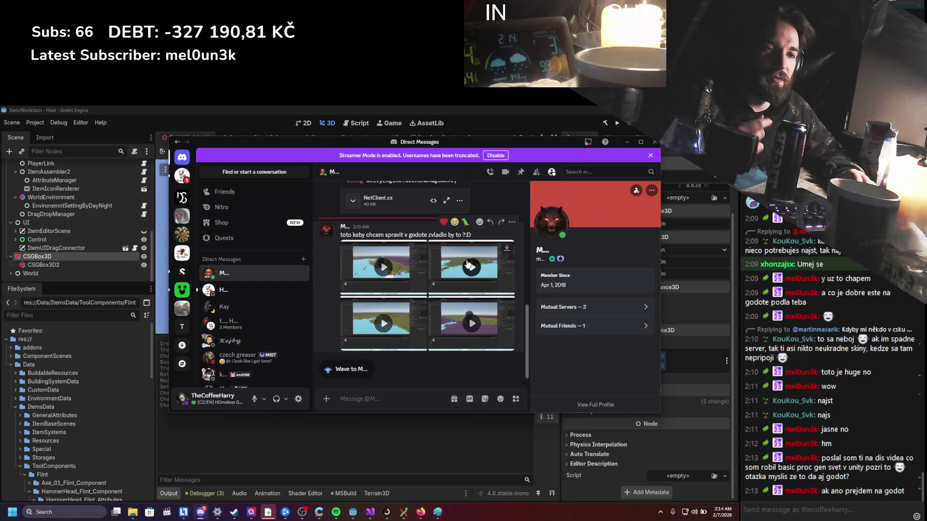
click(470, 265)
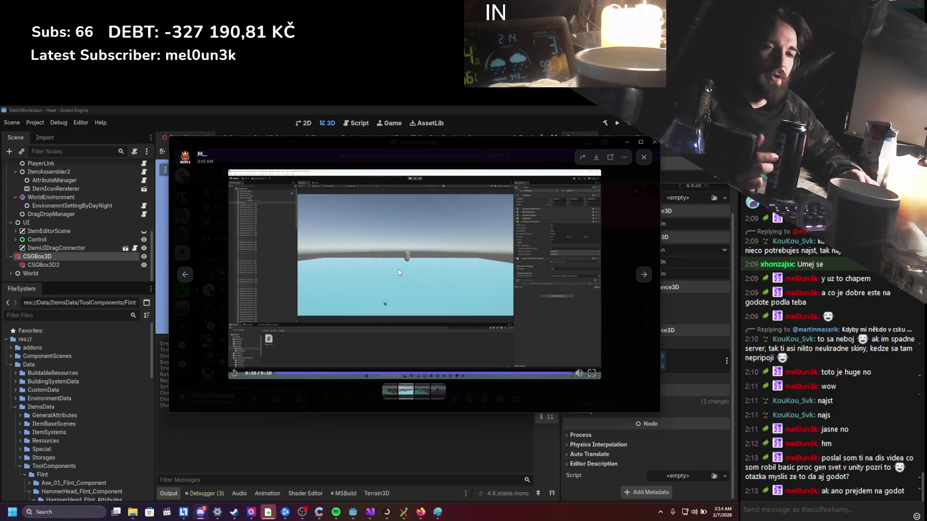
click(637, 161)
click(423, 312)
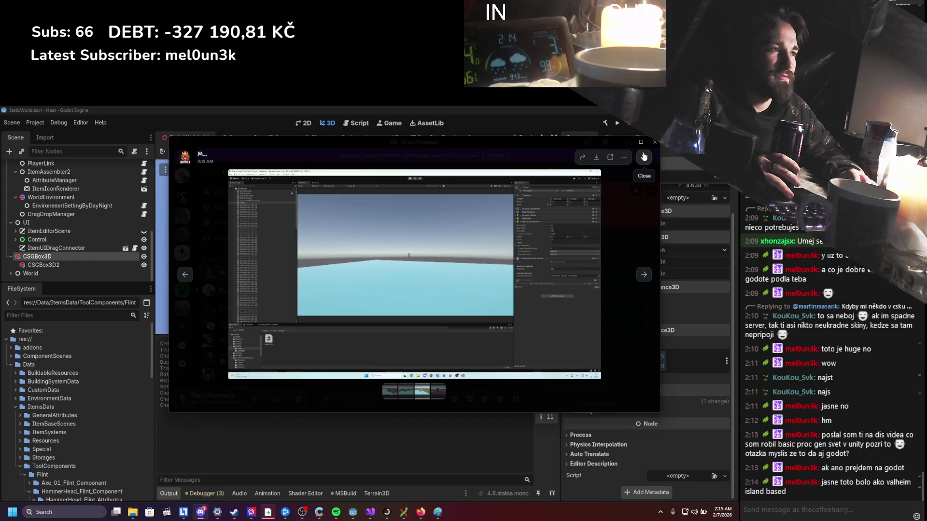
click(643, 157)
click(480, 314)
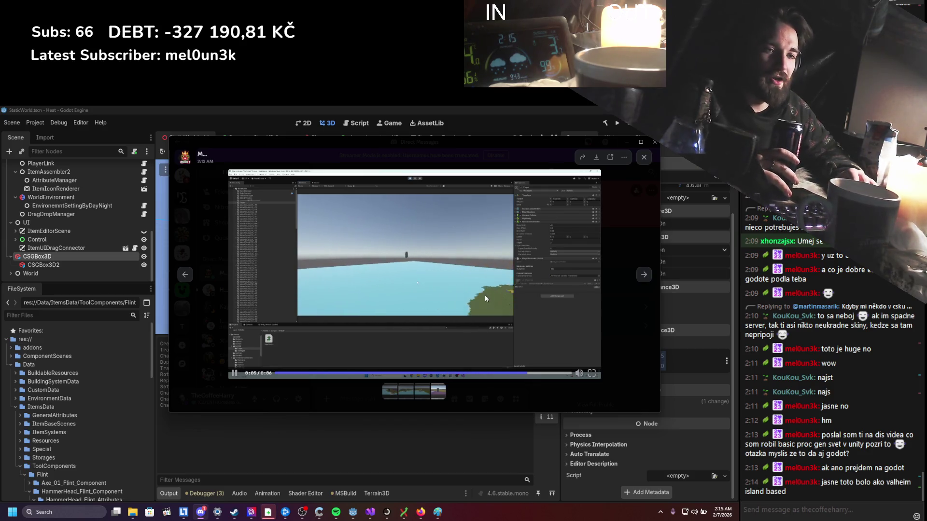
click(643, 157)
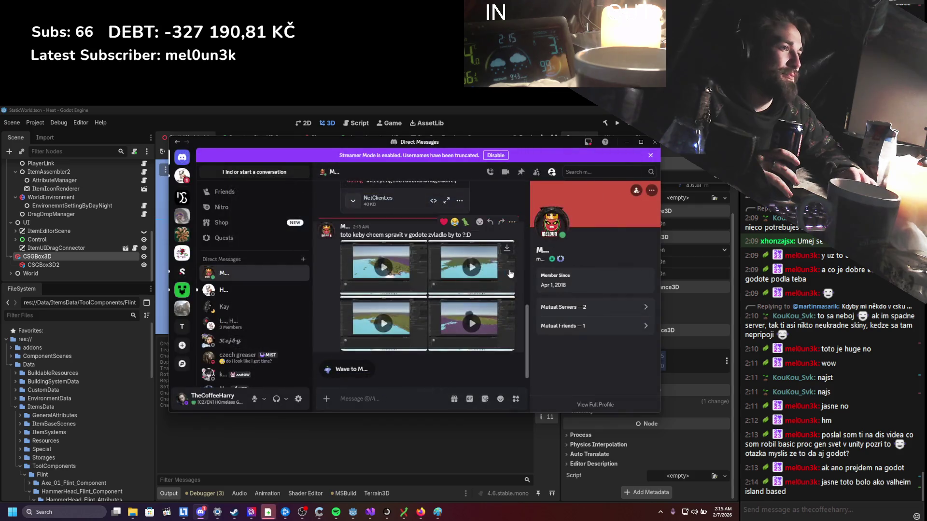
Heart-react the video message, visit your-projects and makers-lounge in Detail Software, then minimize Discord
click(444, 222)
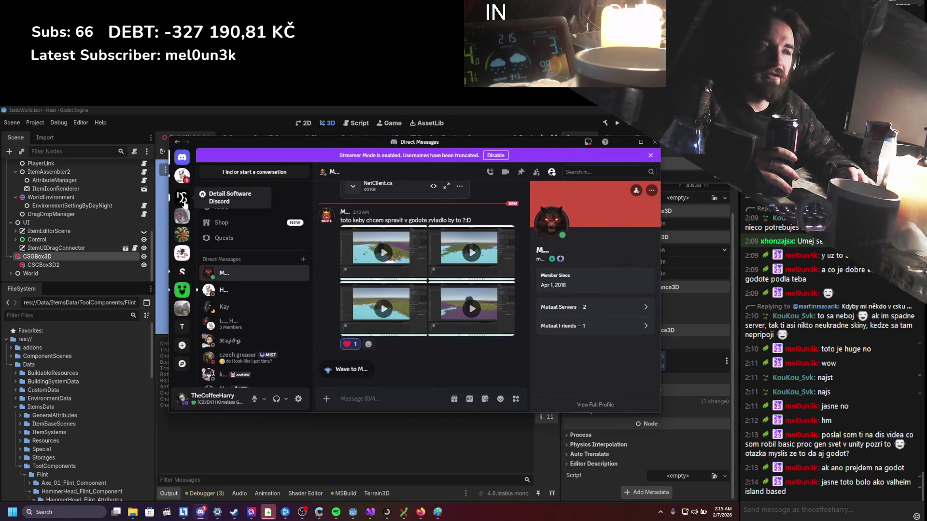
click(182, 197)
scroll(231, 323, down, 2)
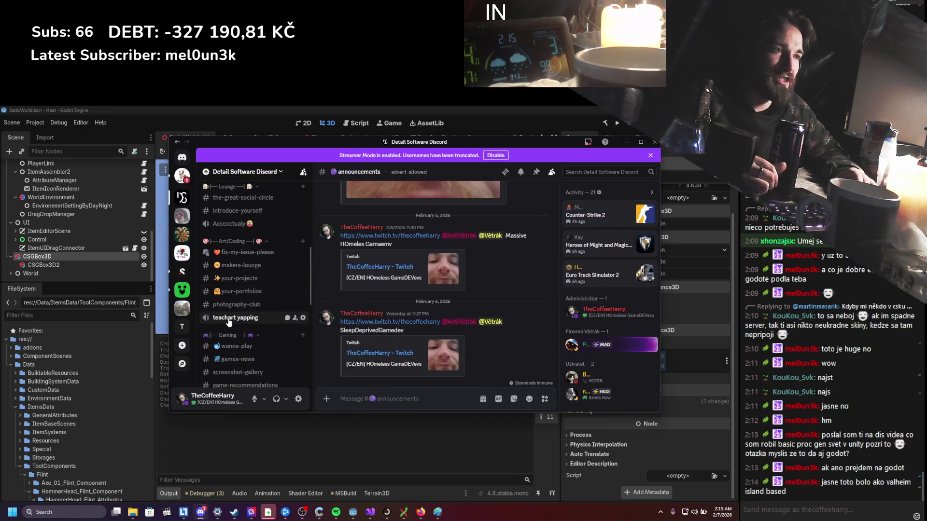
scroll(230, 322, down, 2)
scroll(229, 321, down, 1)
scroll(229, 321, up, 1)
scroll(227, 312, up, 2)
click(237, 240)
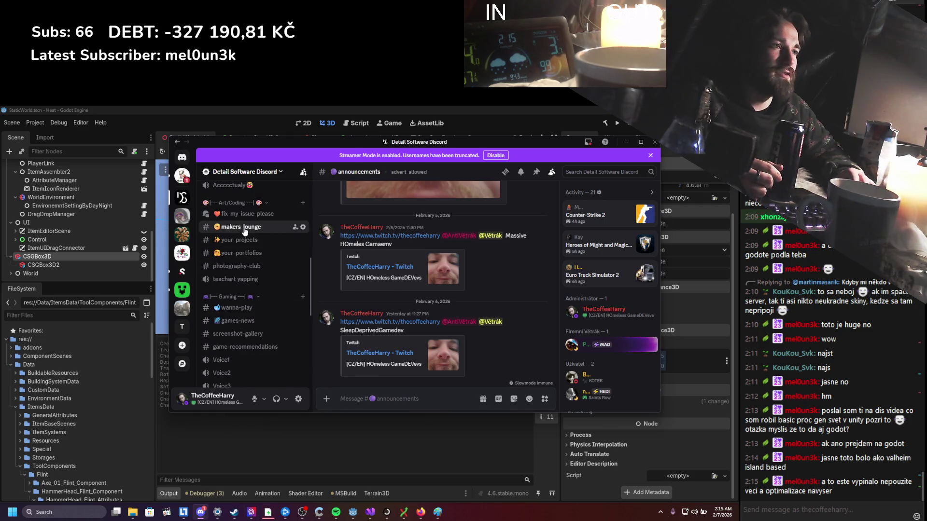
scroll(428, 304, up, 5)
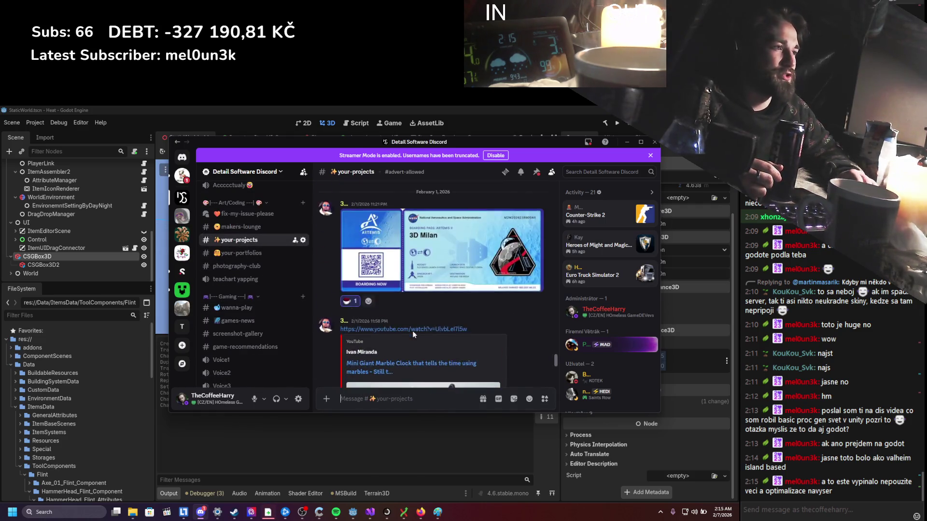
scroll(417, 335, down, 4)
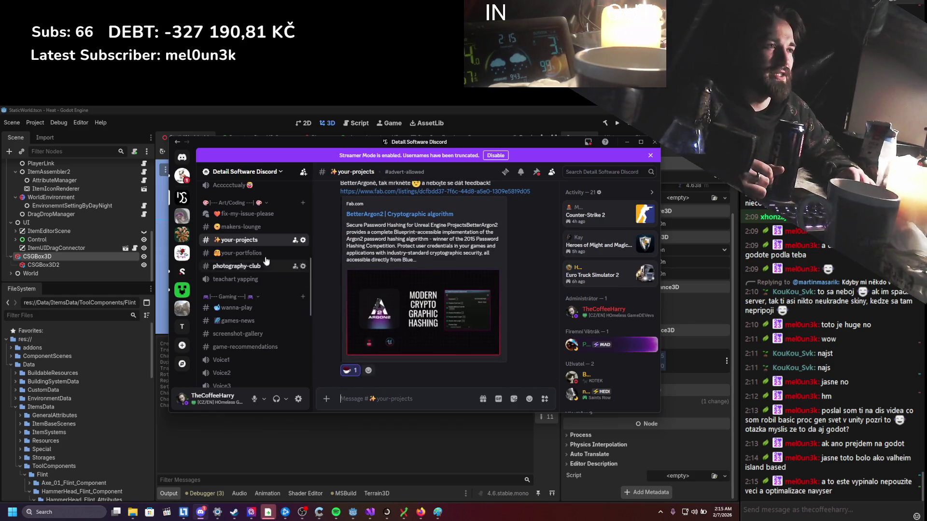
click(261, 227)
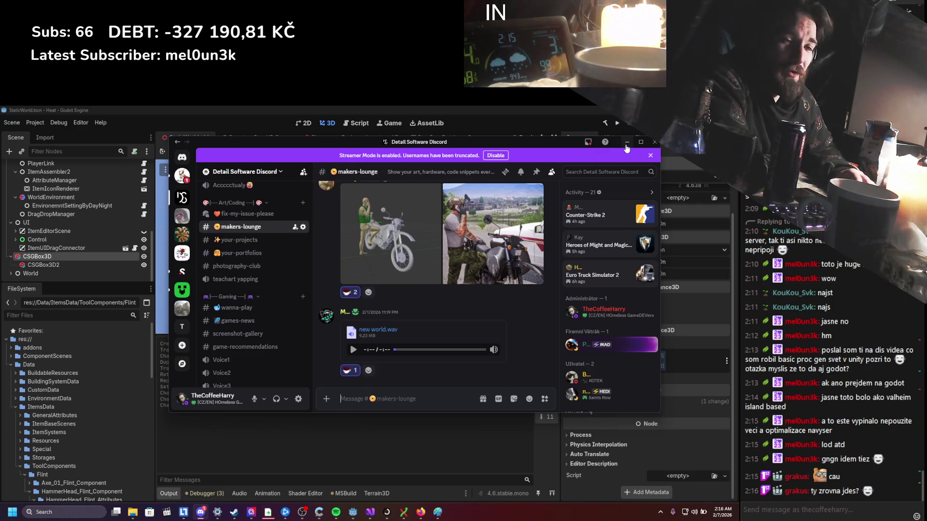
click(626, 142)
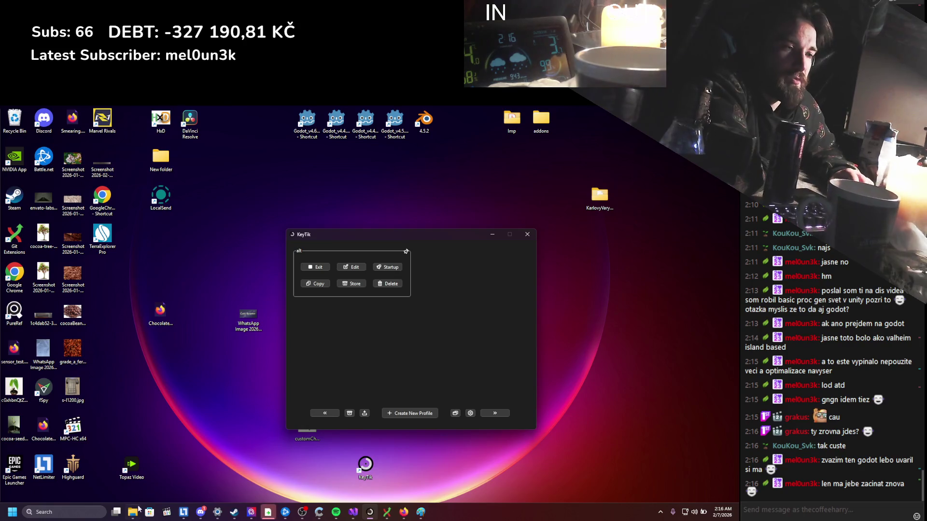
Reopen the Godot installs folder from the taskbar and move its window up and left
click(134, 474)
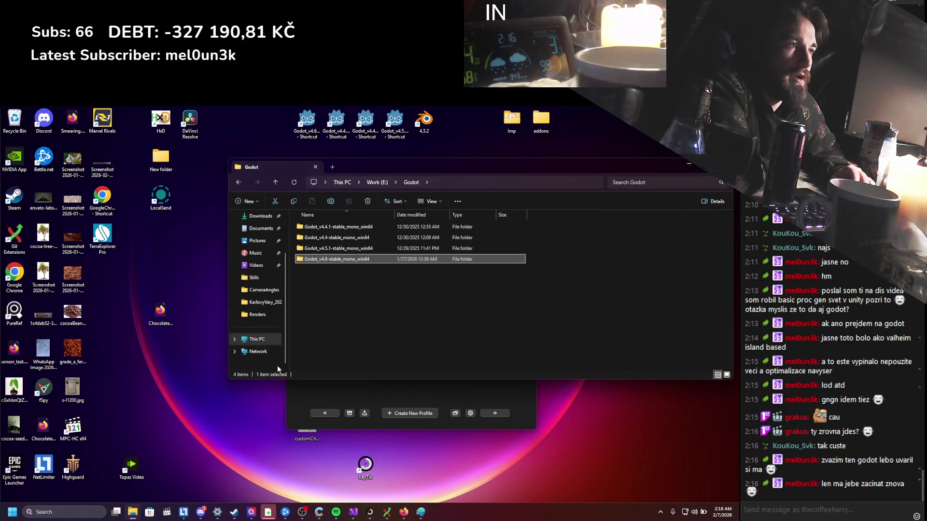
scroll(257, 329, up, 1)
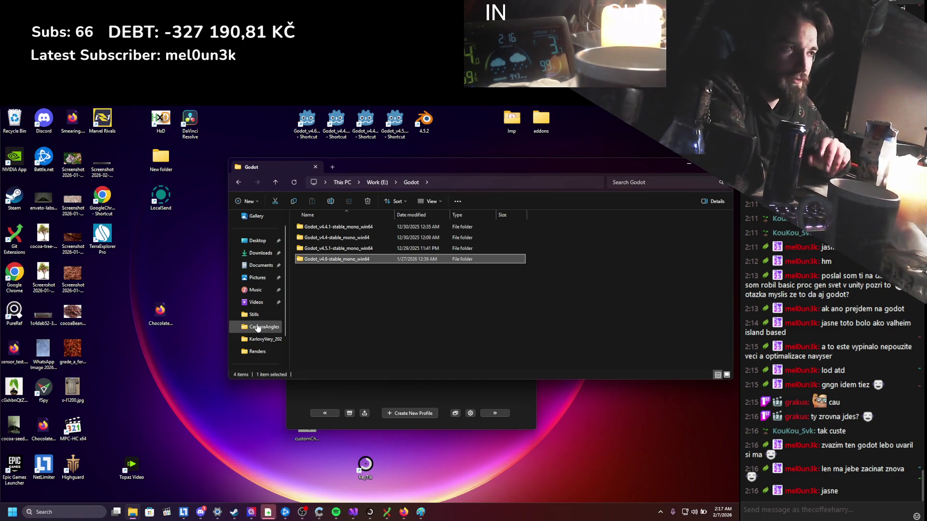
drag(633, 167, 519, 156)
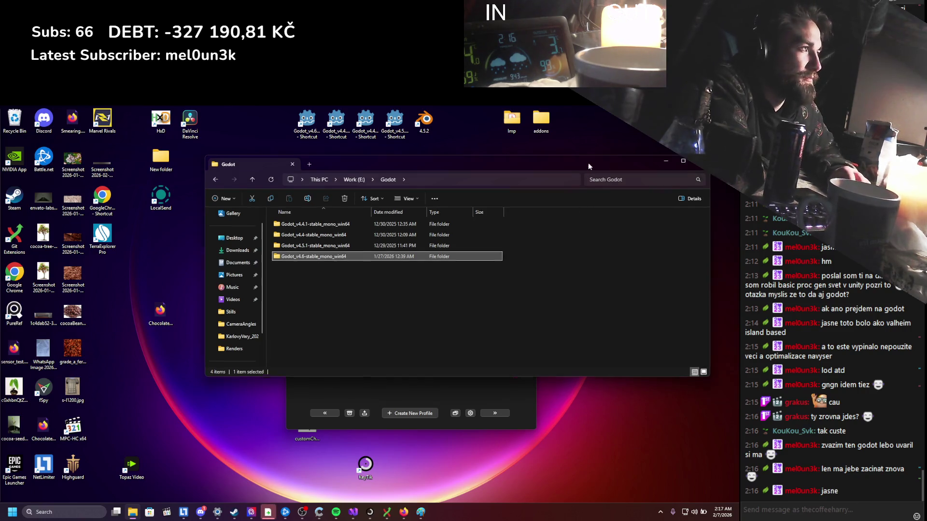